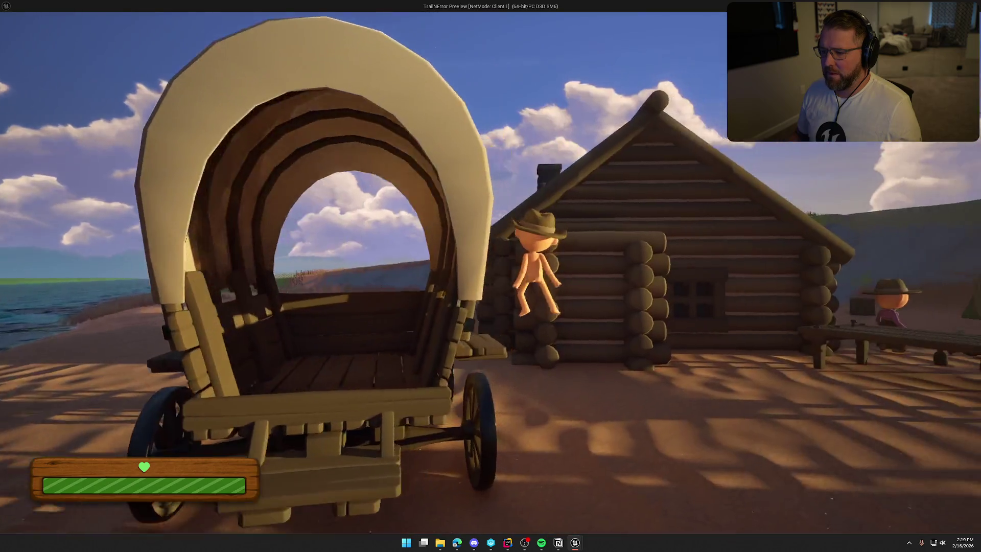
# Run the Client 1 character back to the covered wagon and climb into its bed
pyautogui.hotkey('shift', 'w')
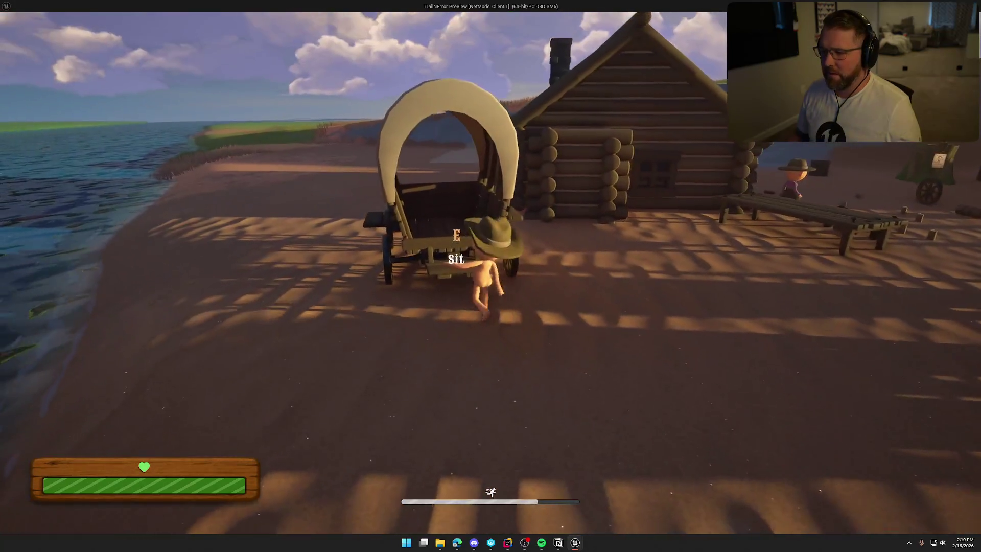
pyautogui.press('space')
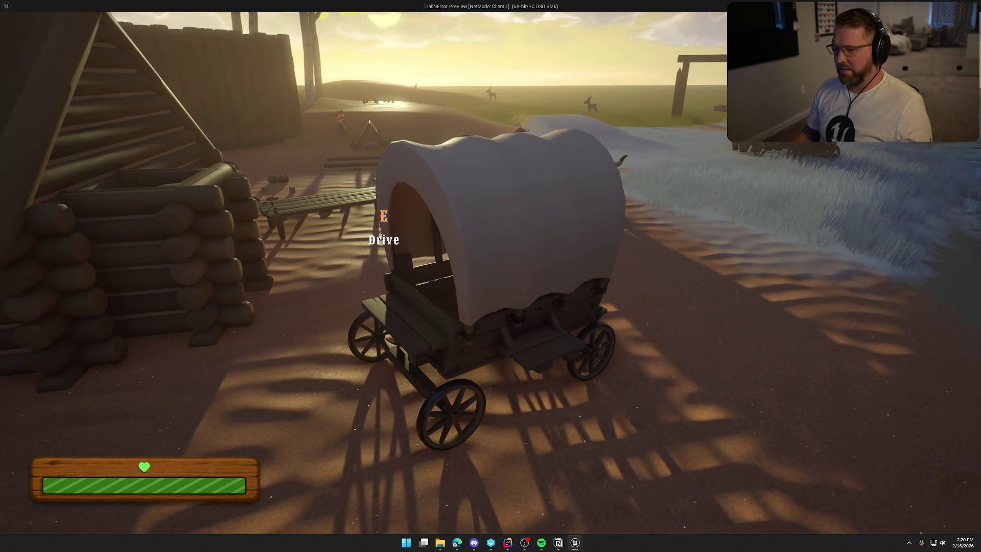
# Leave the wagon bed, walk away and back, and take the driver seat
pyautogui.press('e')
pyautogui.hotkey('shift', 'w')
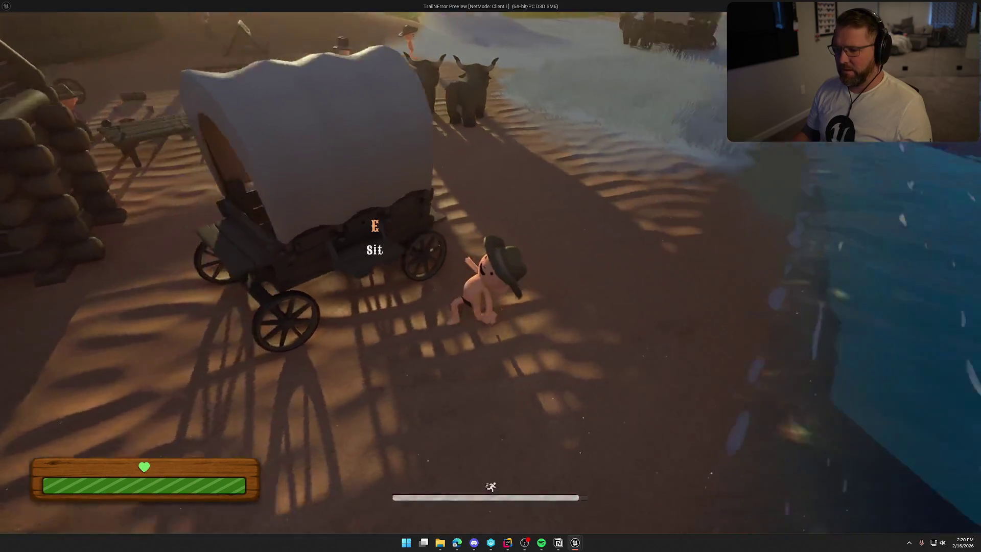
pyautogui.press('s')
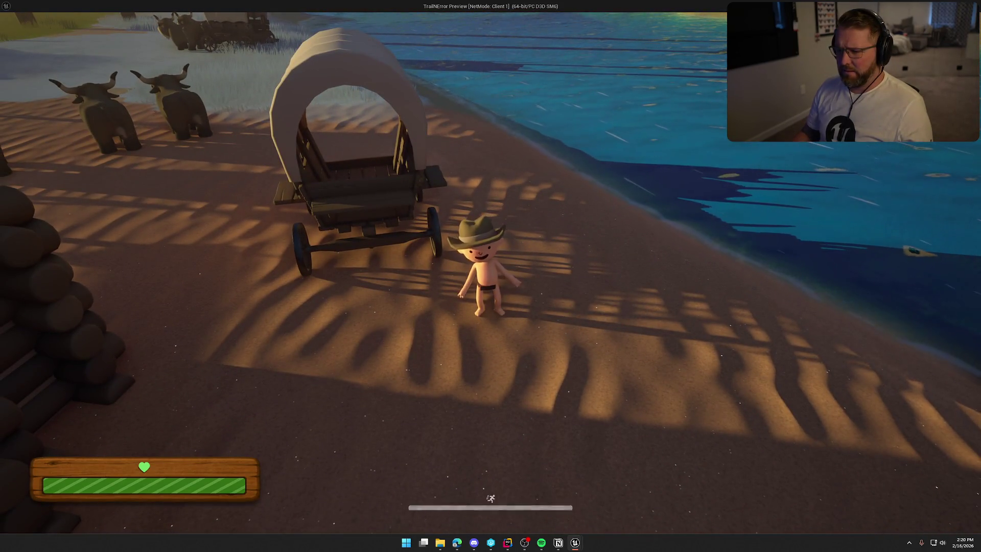
pyautogui.press('w')
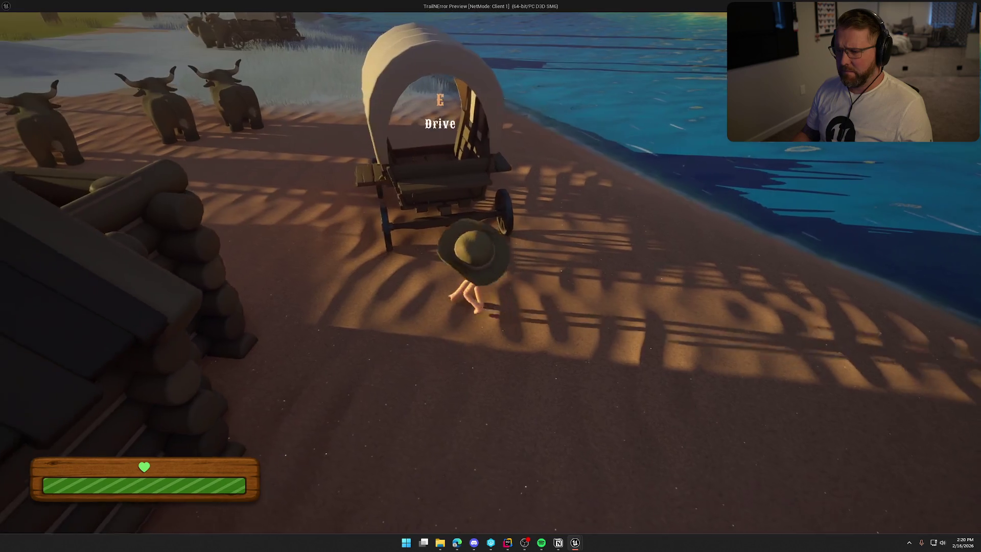
pyautogui.press('e')
# Reverse the wagon along the riverbank past the oxen, steering toward the trees and tent
pyautogui.press('s')
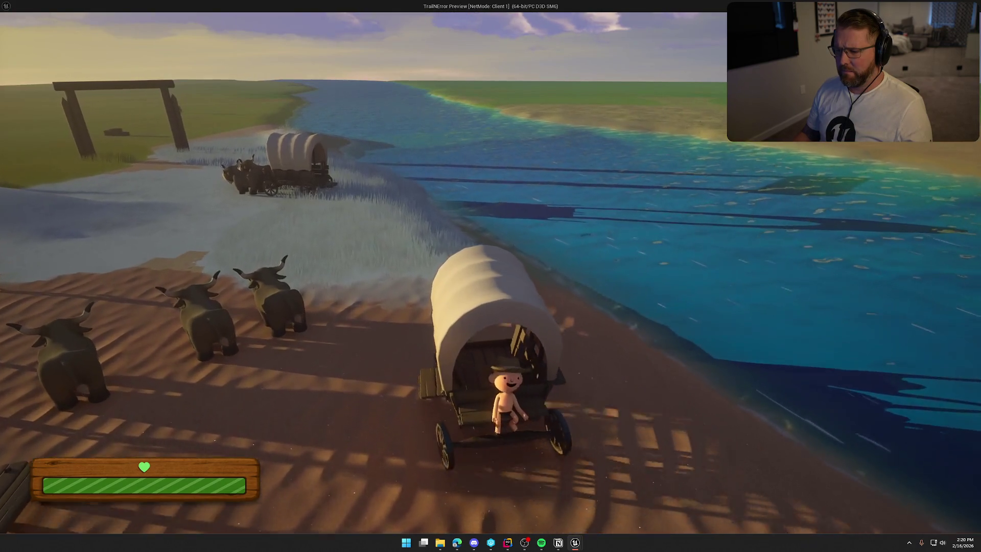
pyautogui.press('d')
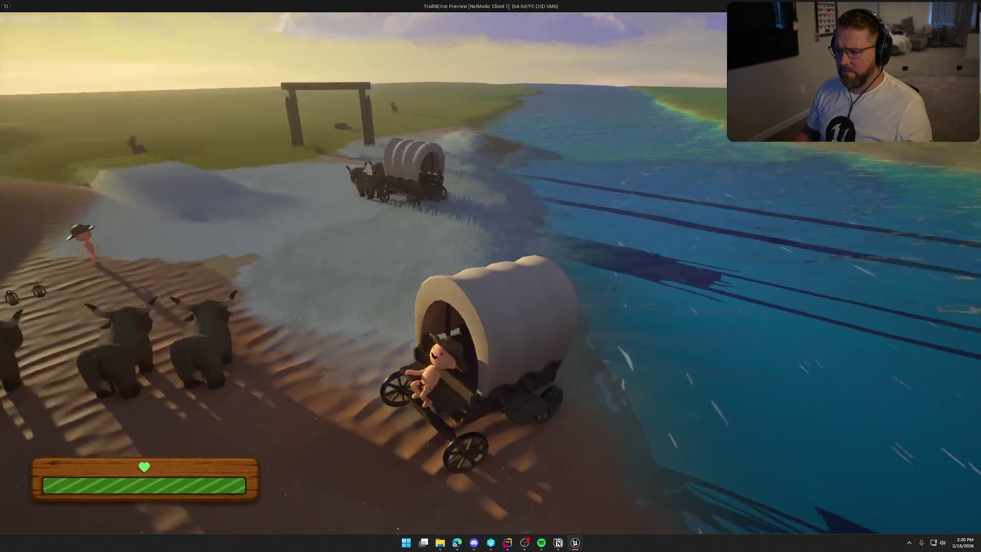
pyautogui.press('s')
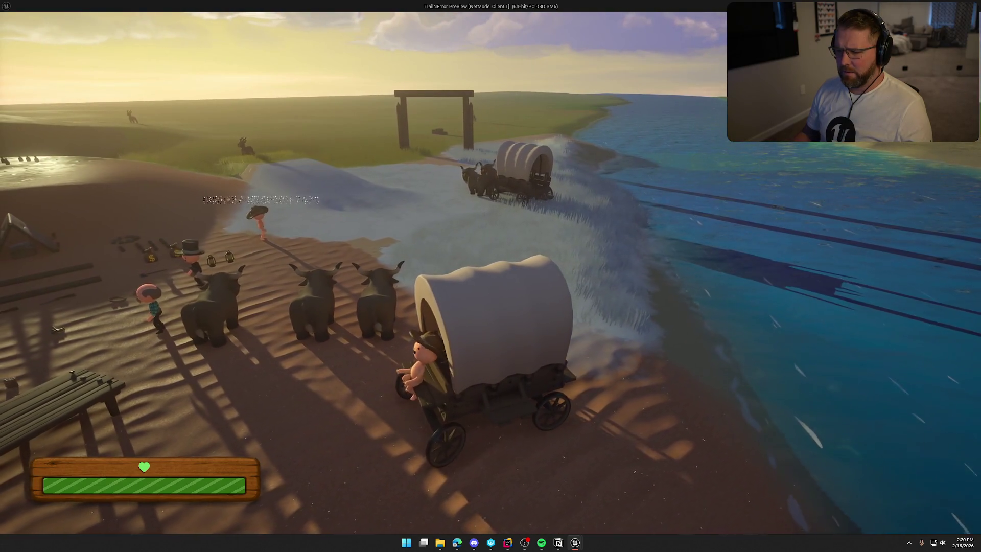
pyautogui.press('s')
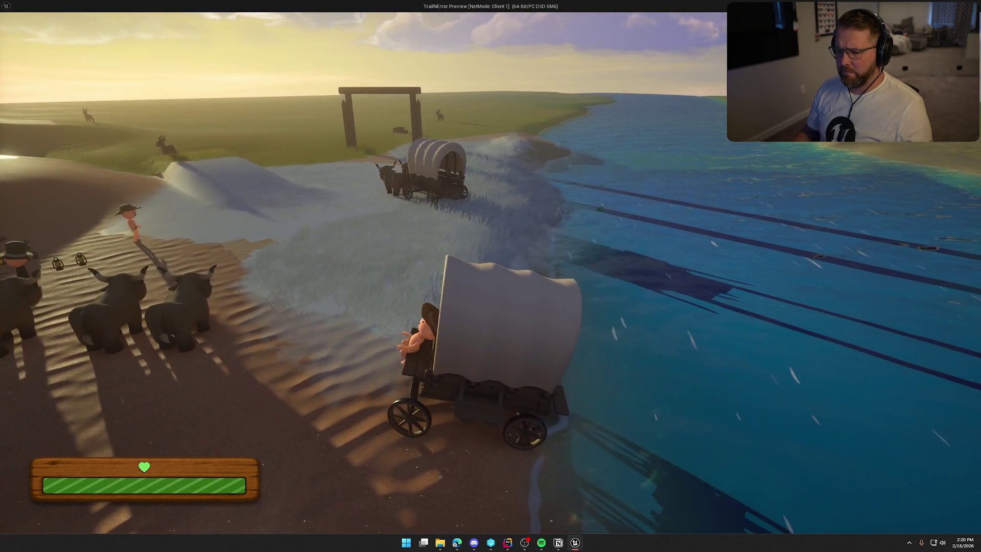
pyautogui.press('s')
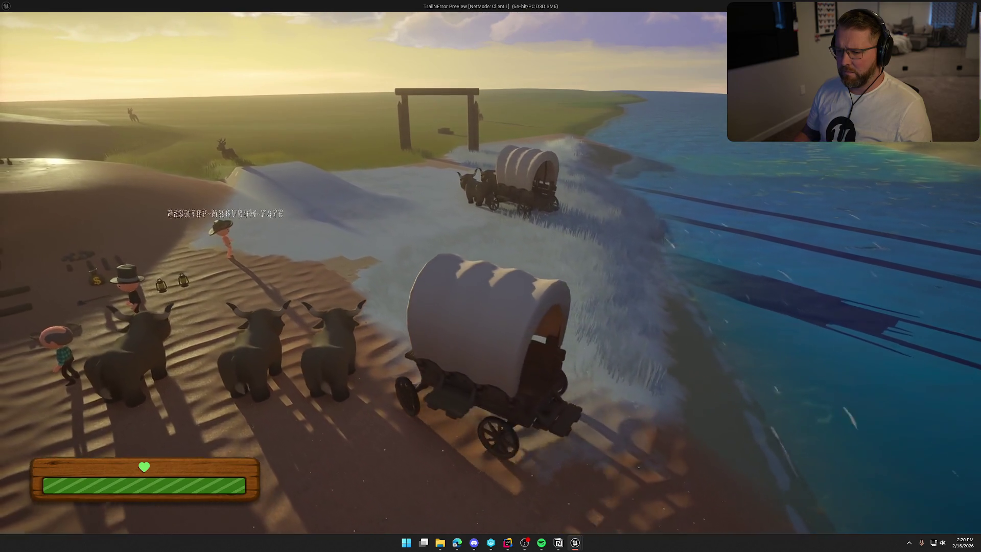
pyautogui.press('s')
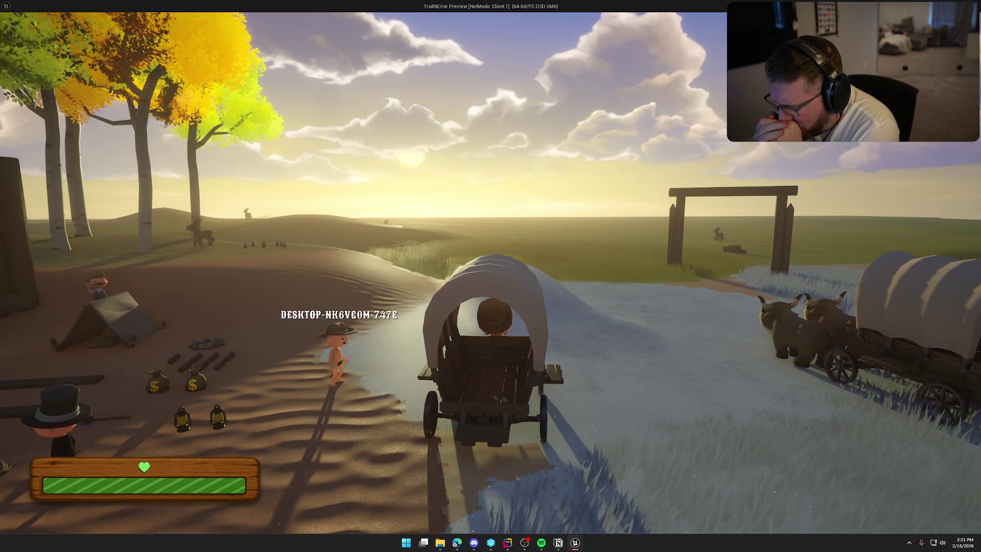
pyautogui.press('super')
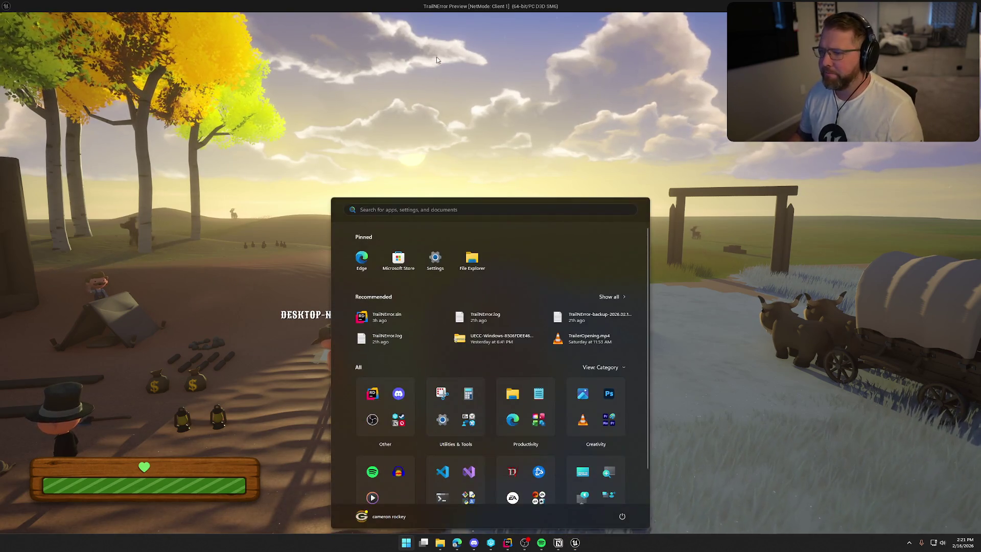
# Return to the play-in-editor game, climb into the wagon, and hop back out onto the sand
pyautogui.hotkey('alt', 'Tab')
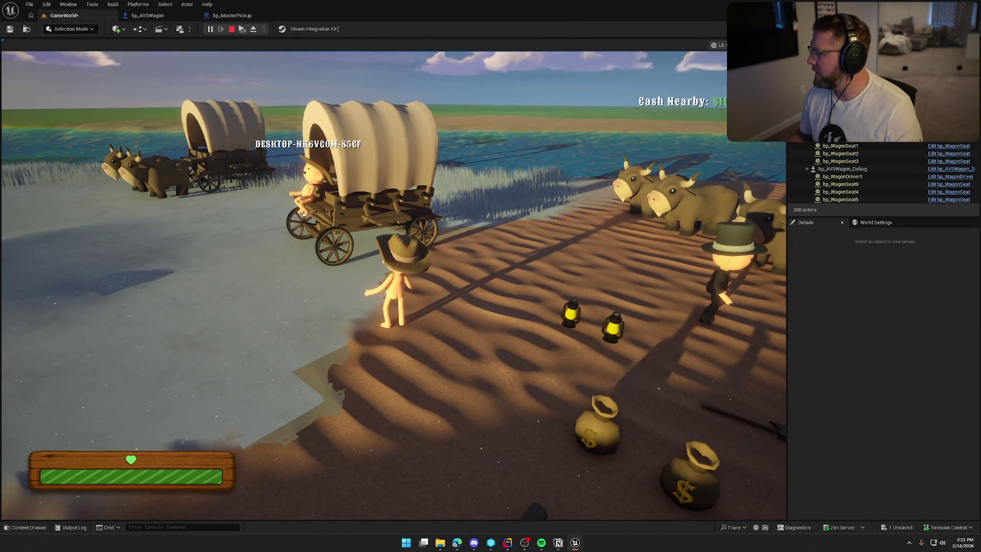
pyautogui.click(493, 202)
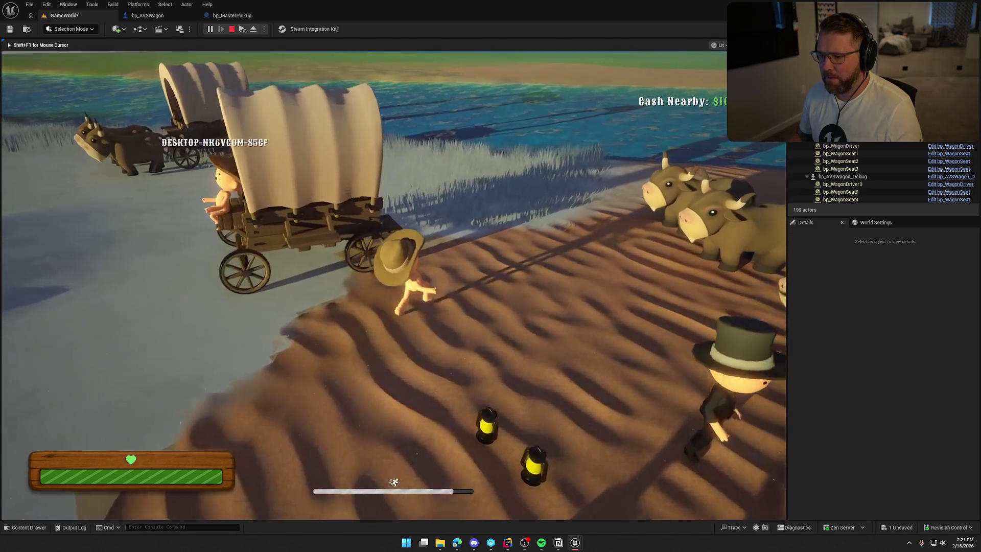
pyautogui.press('e')
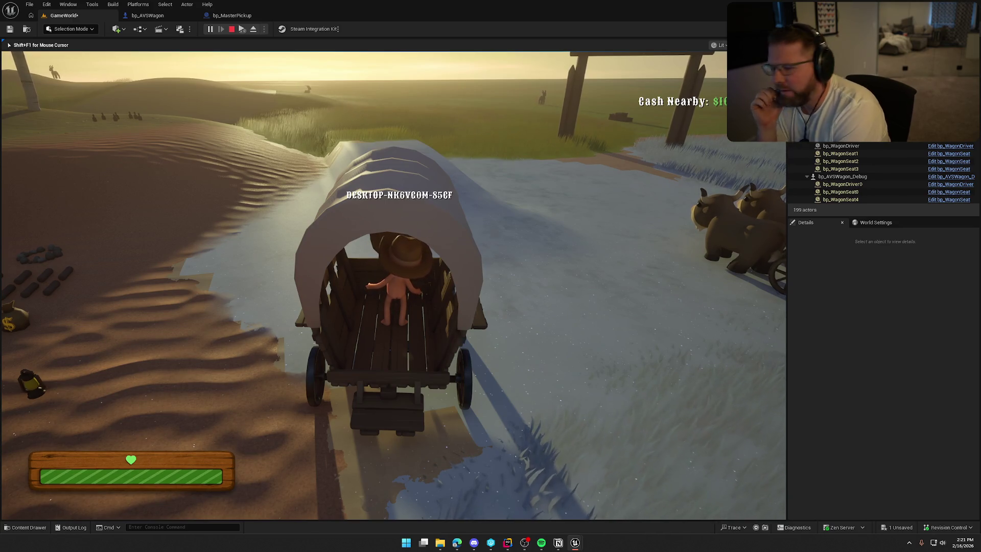
pyautogui.press('e')
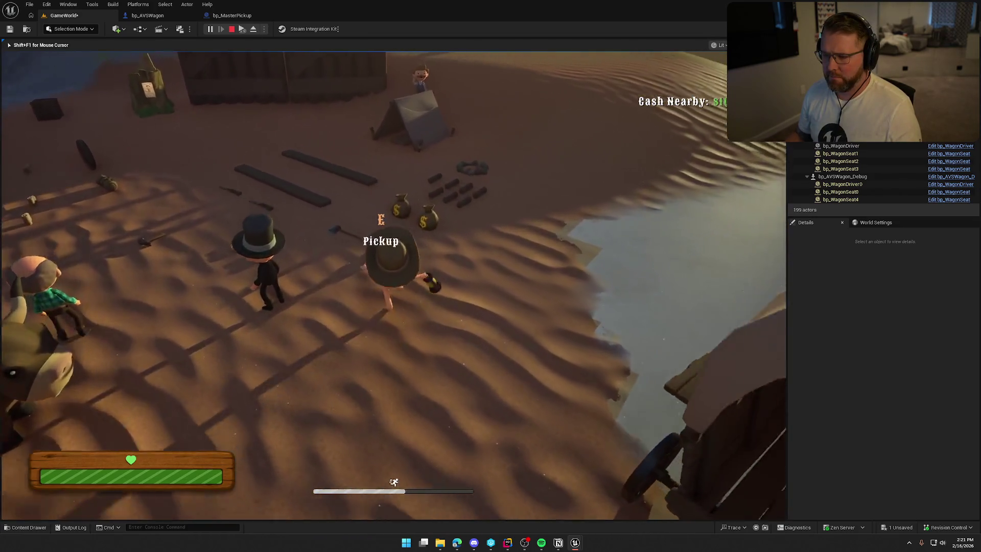
# Carry a lantern and the money bag into the wagon bed, then leave it loaded
pyautogui.press('e')
pyautogui.press('w')
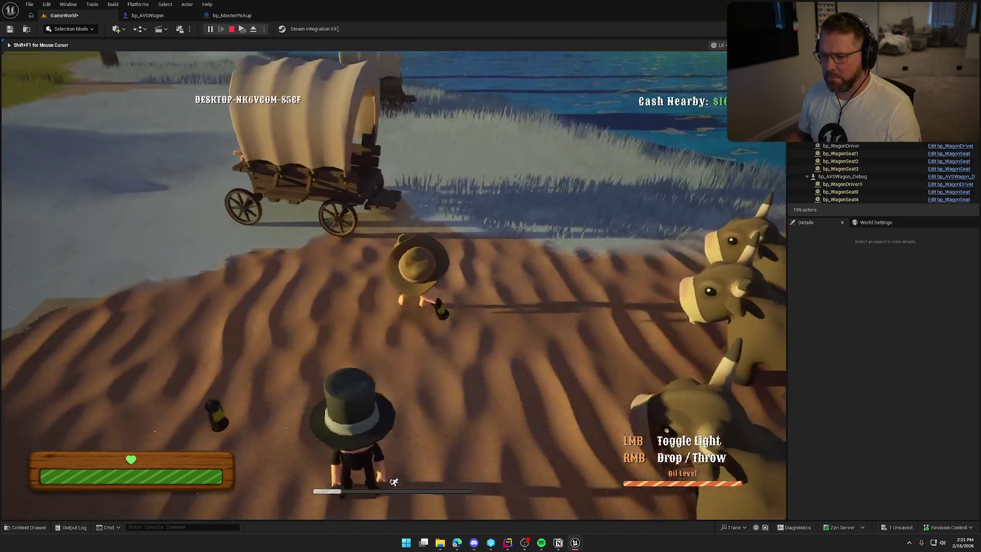
pyautogui.press('e')
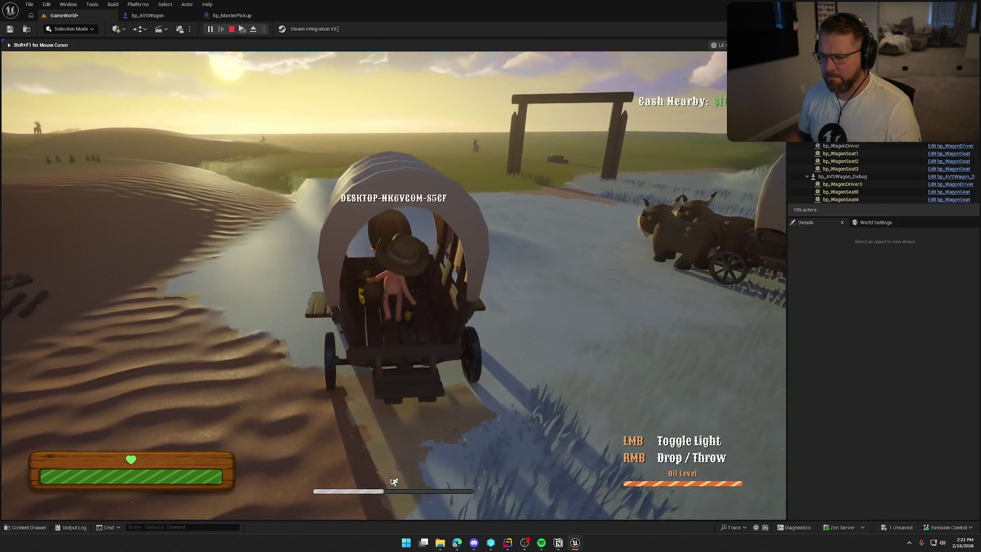
pyautogui.press('e')
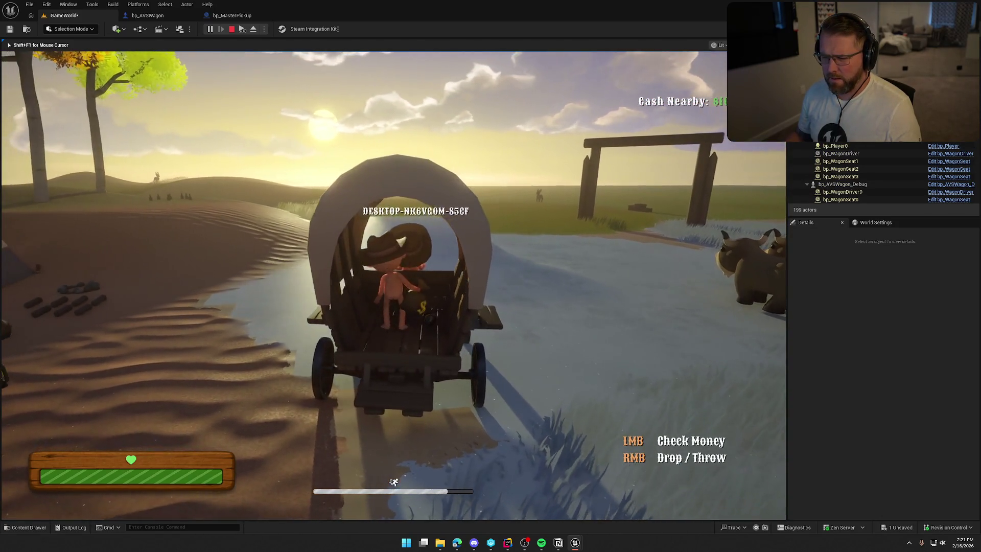
pyautogui.press('space')
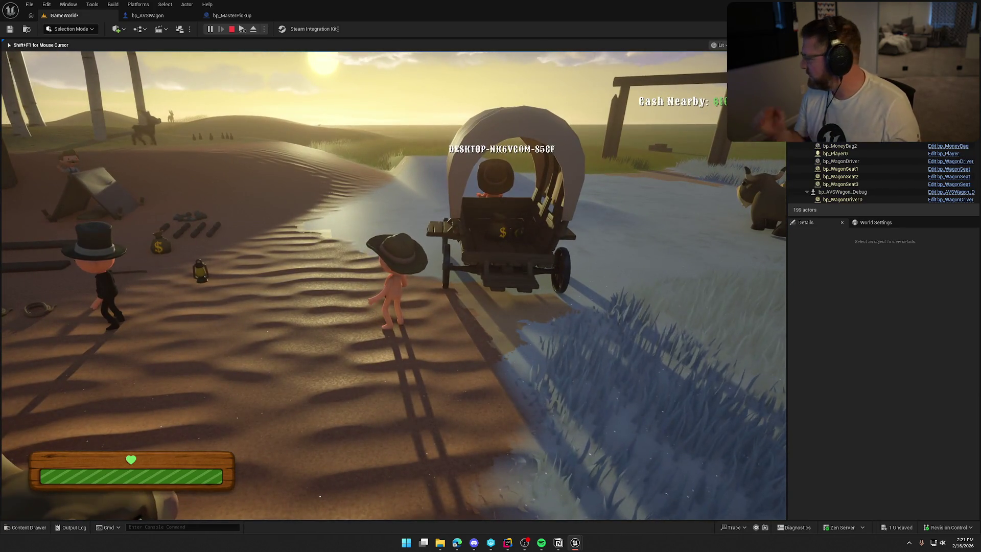
pyautogui.press('super')
pyautogui.press('super')
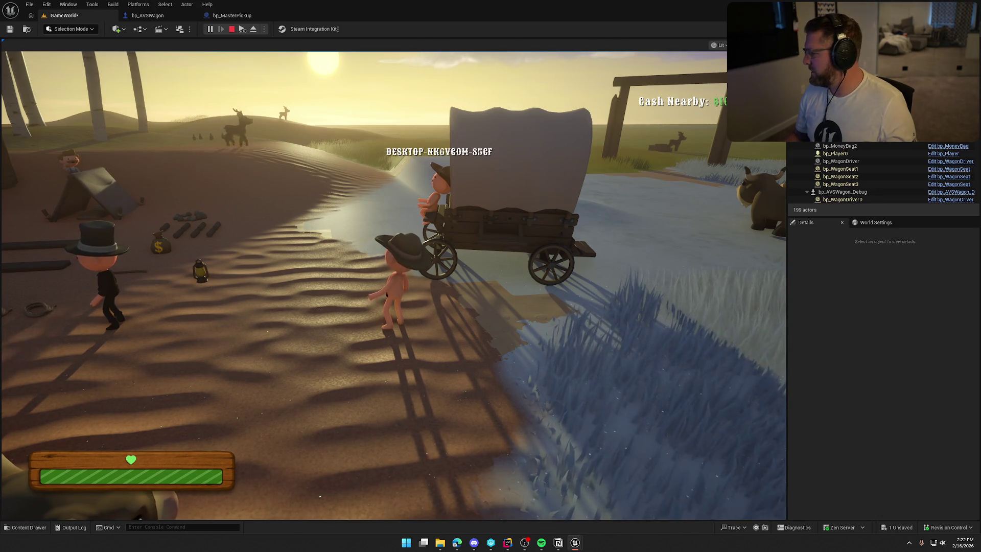
pyautogui.press('super')
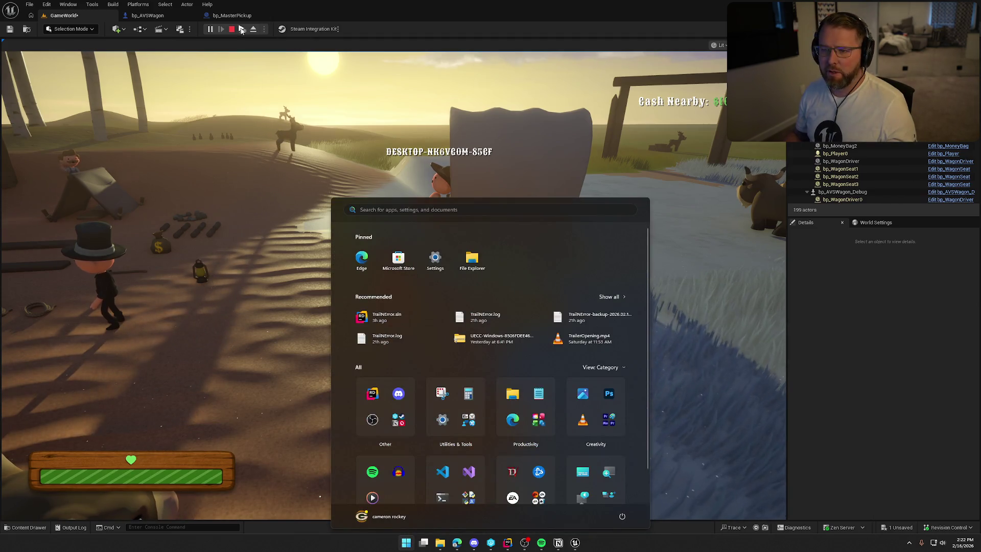
# Seat the second client's character in the wagon, stop PIE, and fly the camera over the camp
pyautogui.press('Escape')
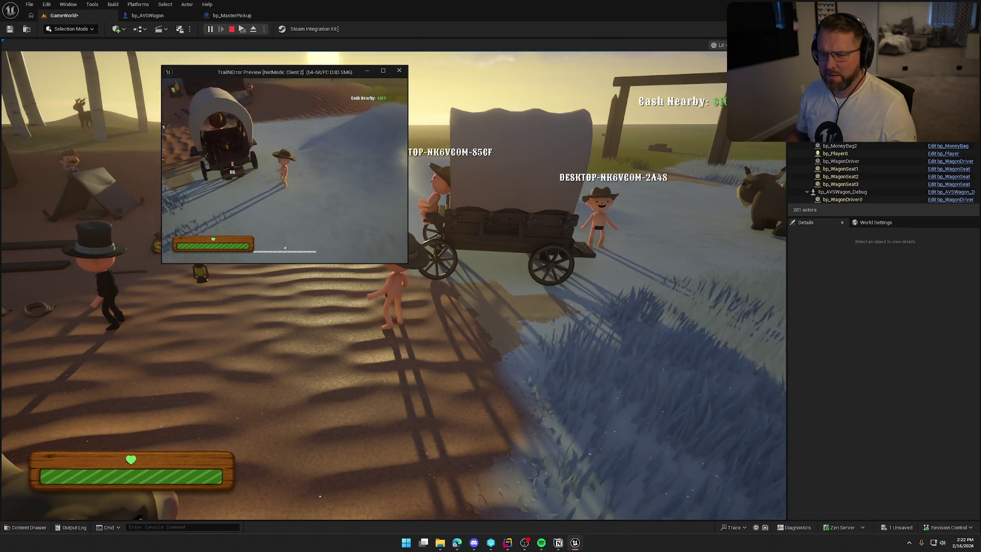
pyautogui.press('e')
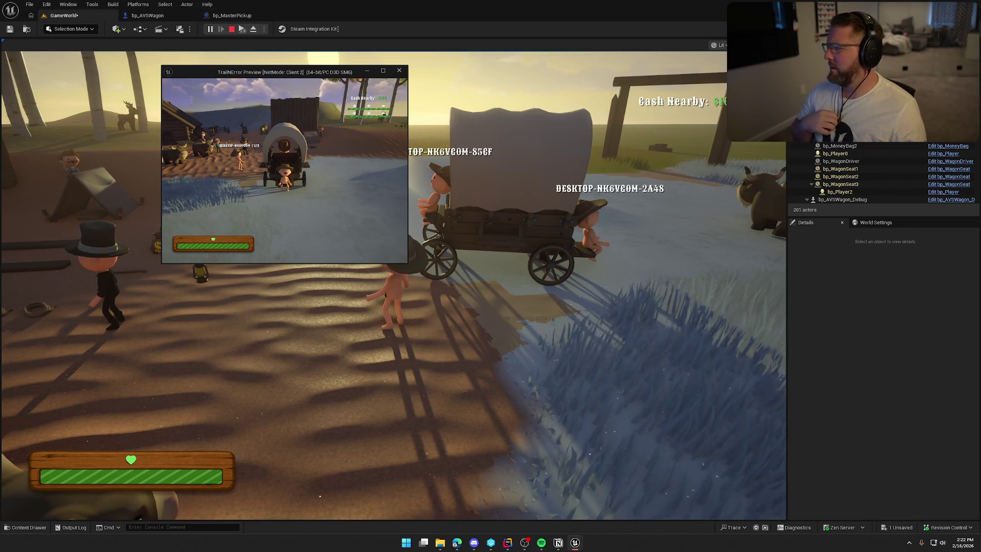
pyautogui.press('Escape')
pyautogui.moveTo(399, 224)
pyautogui.mouseDown()
pyautogui.moveTo(460, 255)
pyautogui.moveTo(562, 286)
pyautogui.moveTo(860, 335)
pyautogui.mouseUp()
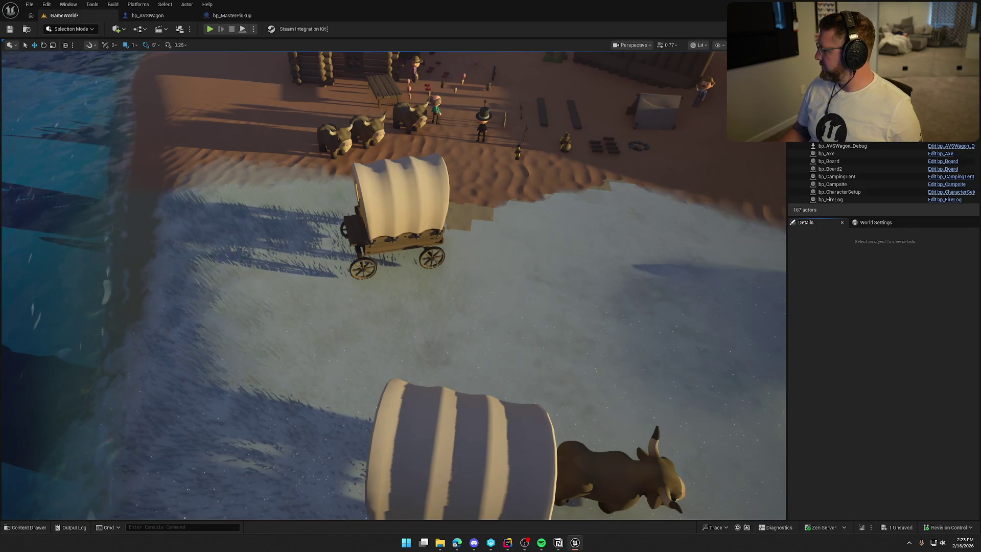
# Start play-in-editor, drive the wagon into the river, and restart the session
pyautogui.click(209, 29)
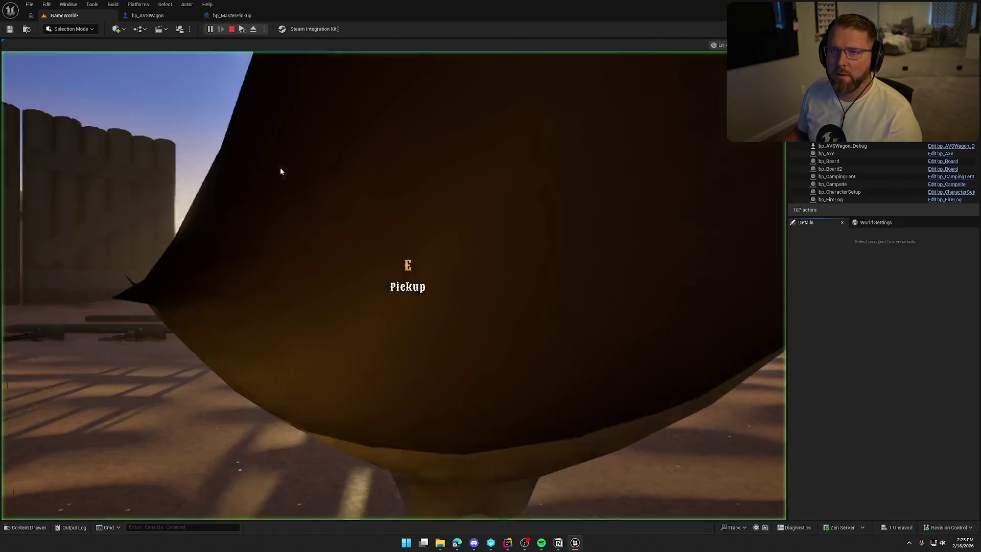
pyautogui.press('w')
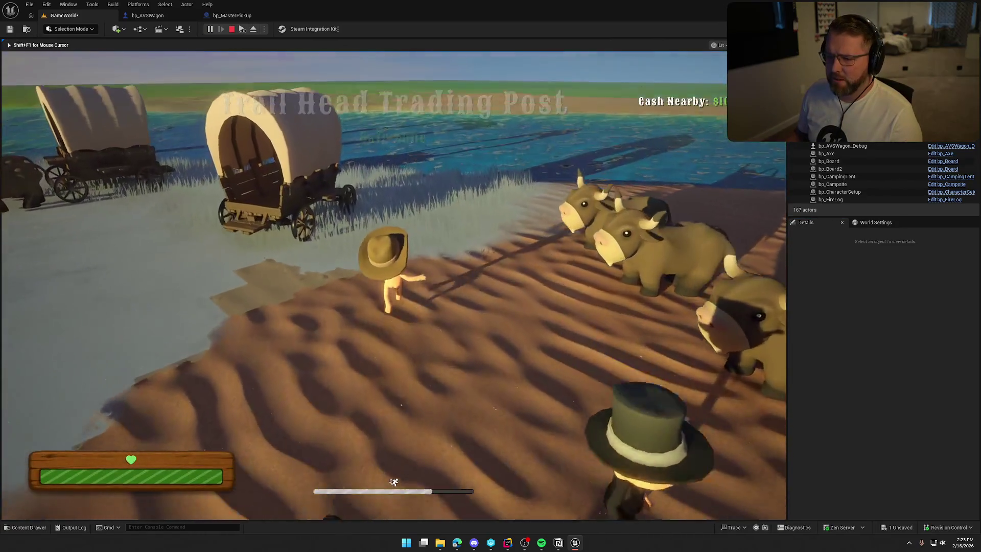
pyautogui.press('e')
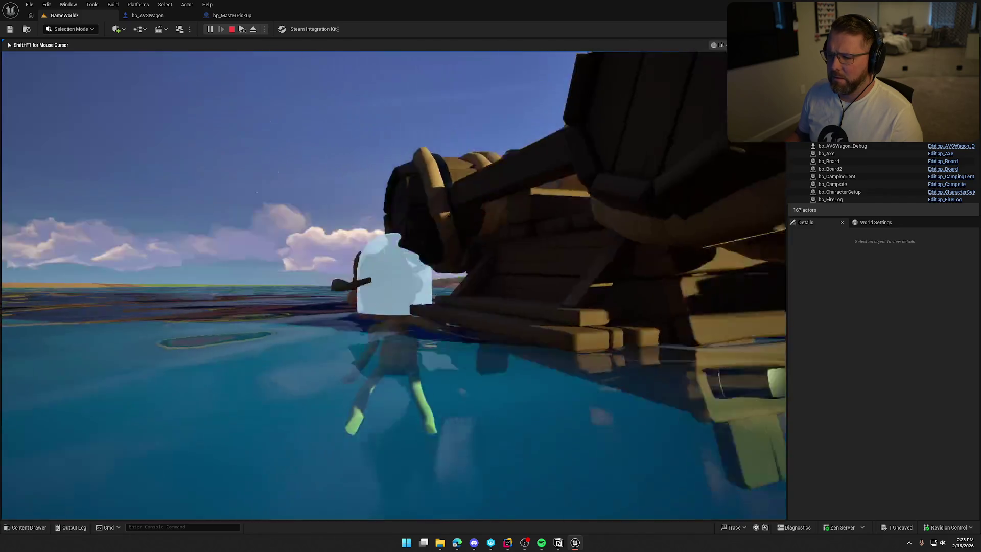
pyautogui.press('s')
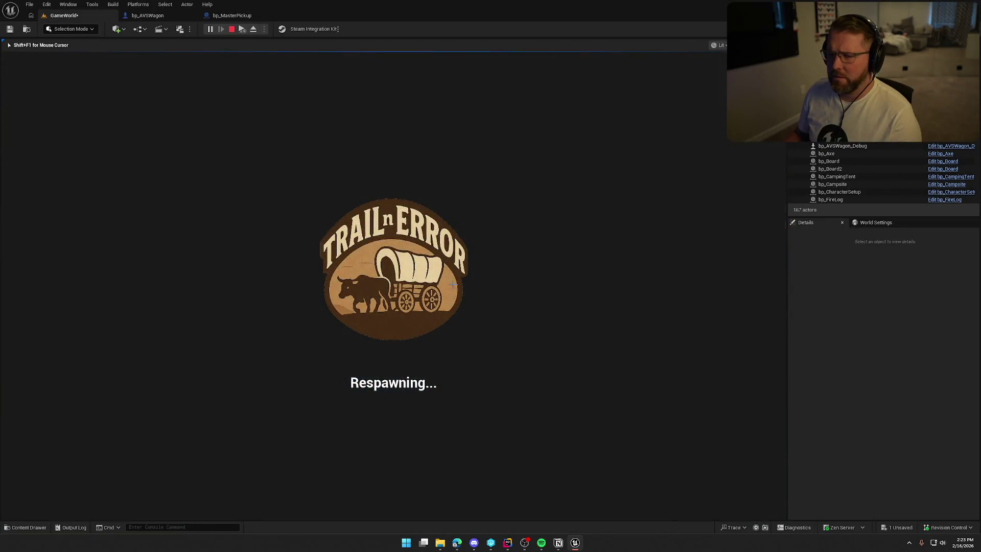
pyautogui.press('Escape')
pyautogui.click(210, 29)
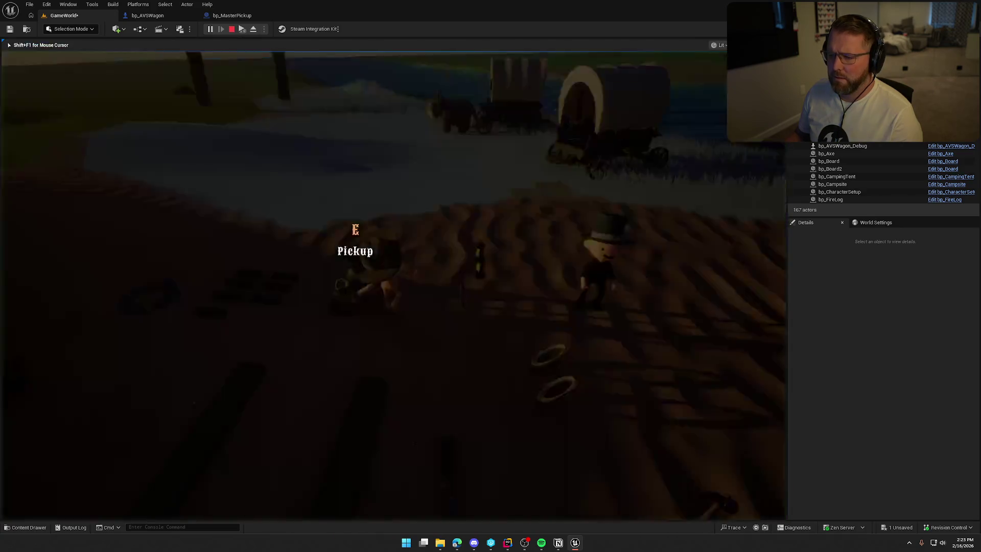
pyautogui.press('w')
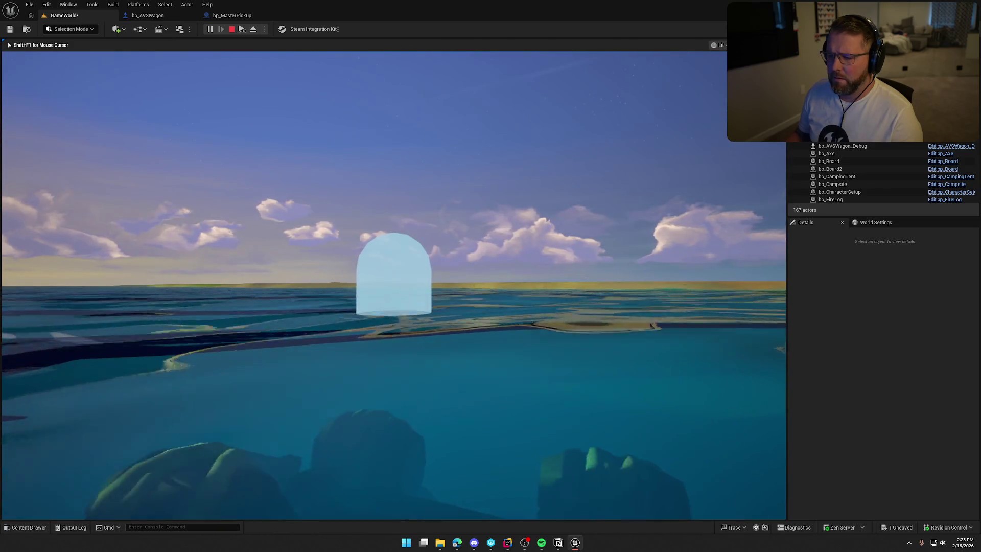
# Replay, flip the wagon in the water, swim away as the ghost, and stop the session
pyautogui.click(210, 29)
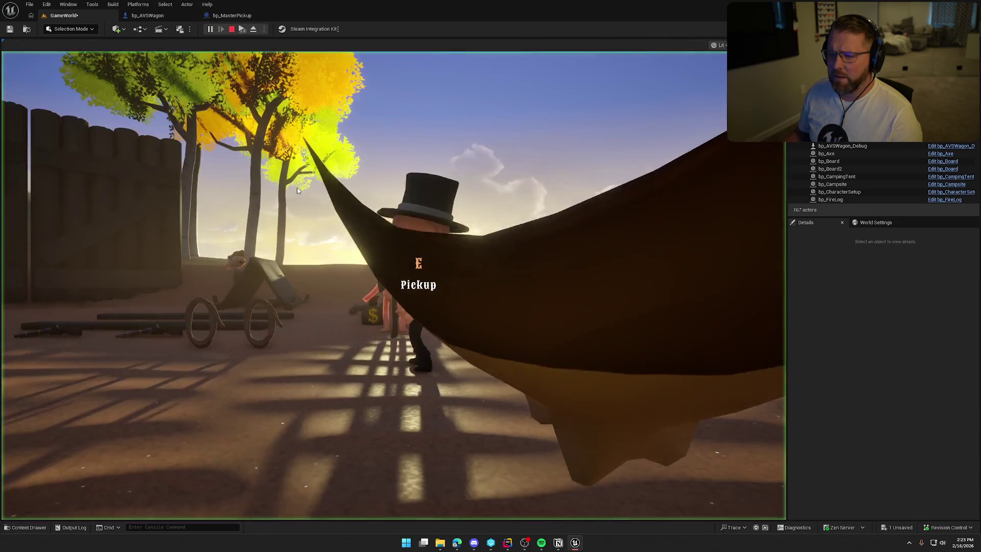
pyautogui.press('w')
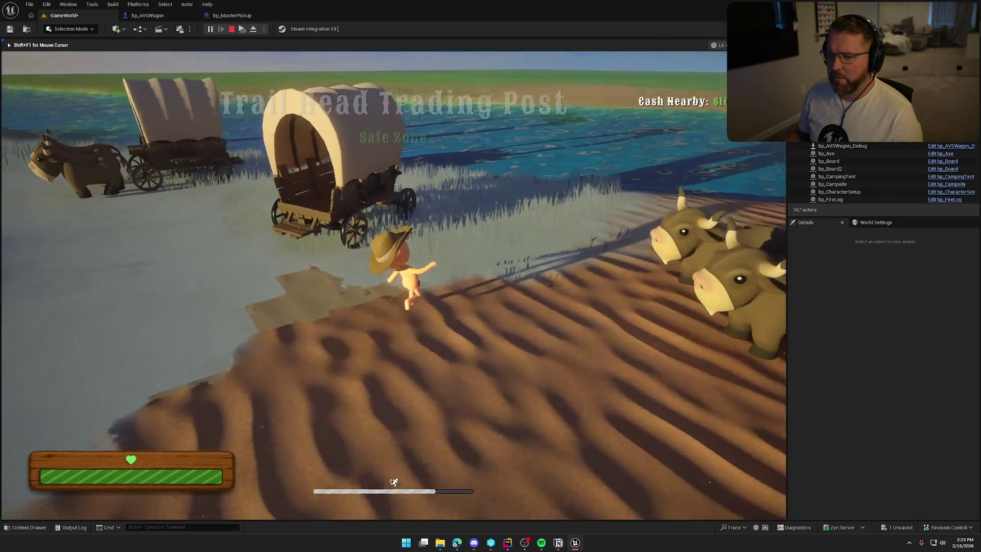
pyautogui.press('e')
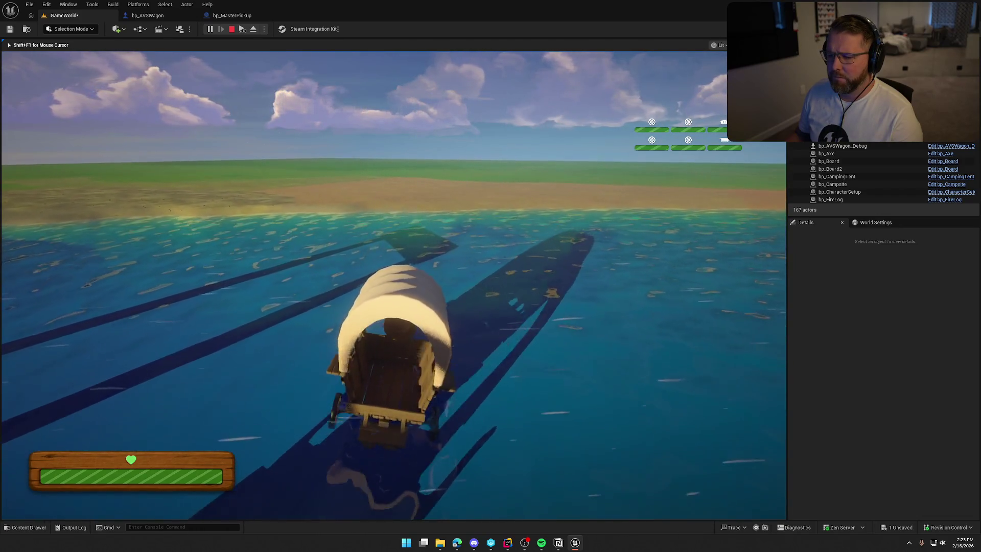
pyautogui.press('e')
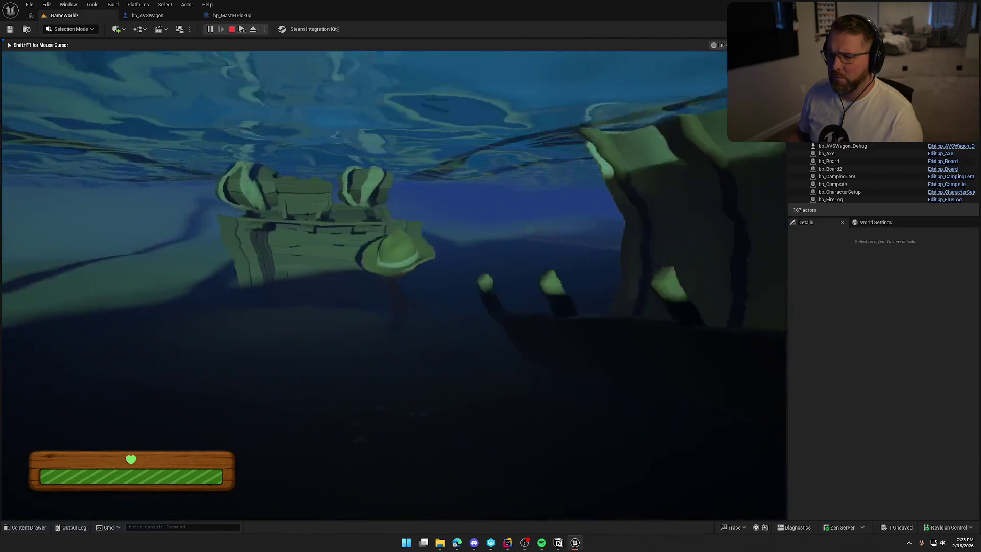
pyautogui.press('w')
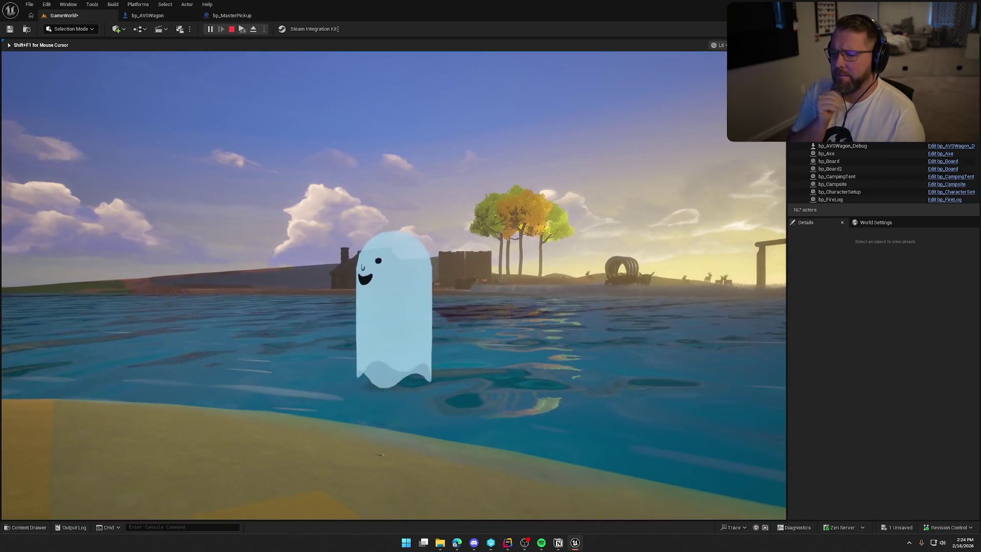
pyautogui.press('Escape')
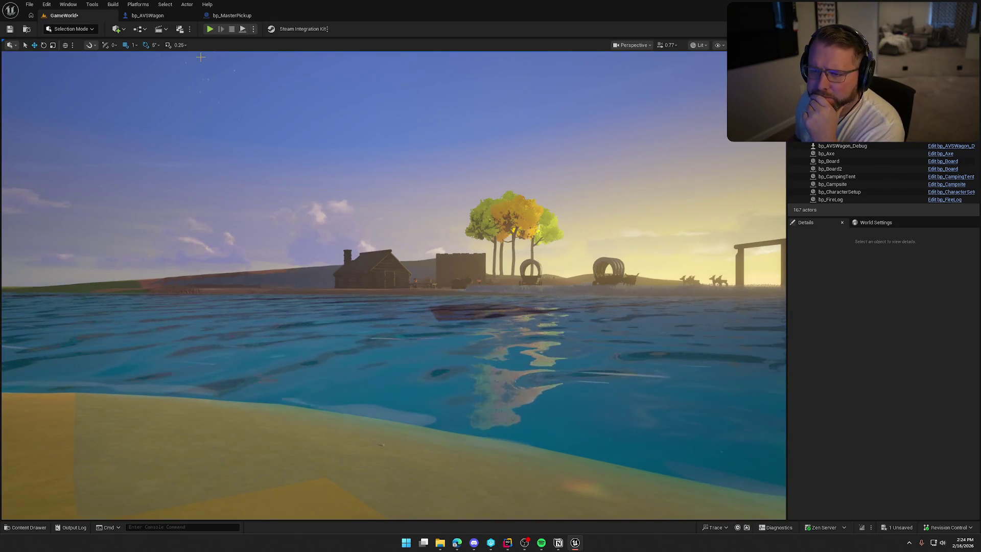
# Play with the gameplay debugger on the player, drive the wagon into the water, then stop
pyautogui.hotkey('alt', 'p')
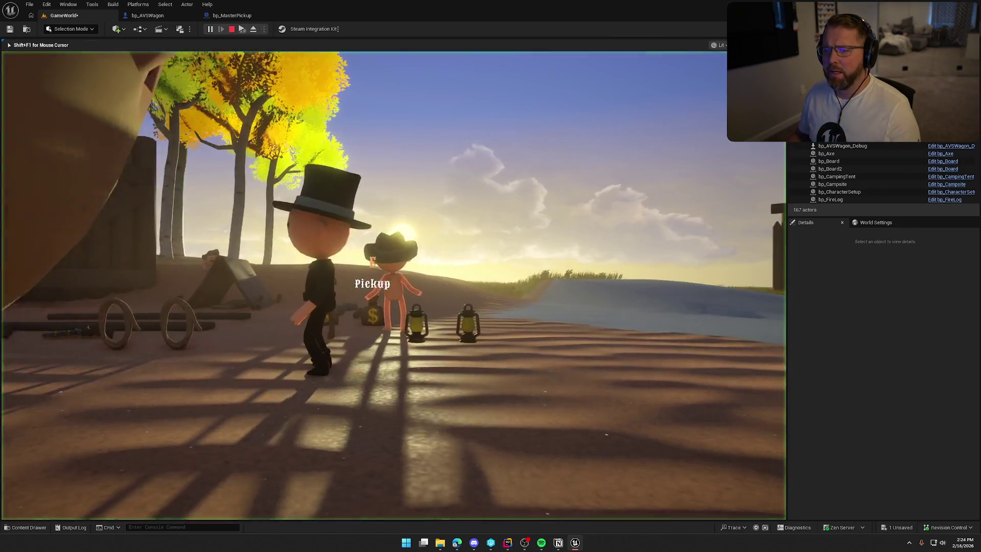
pyautogui.press("'")
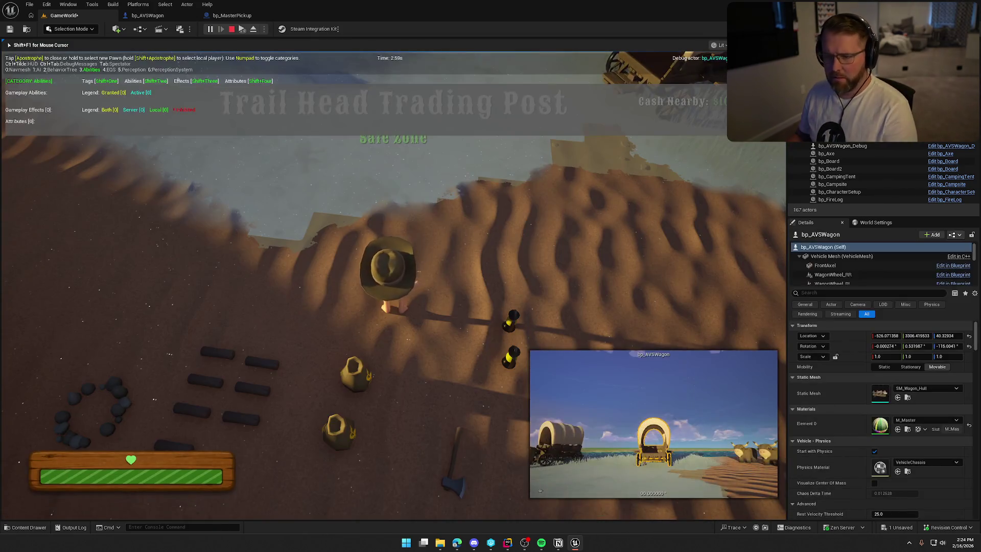
pyautogui.hotkey('shift', "'")
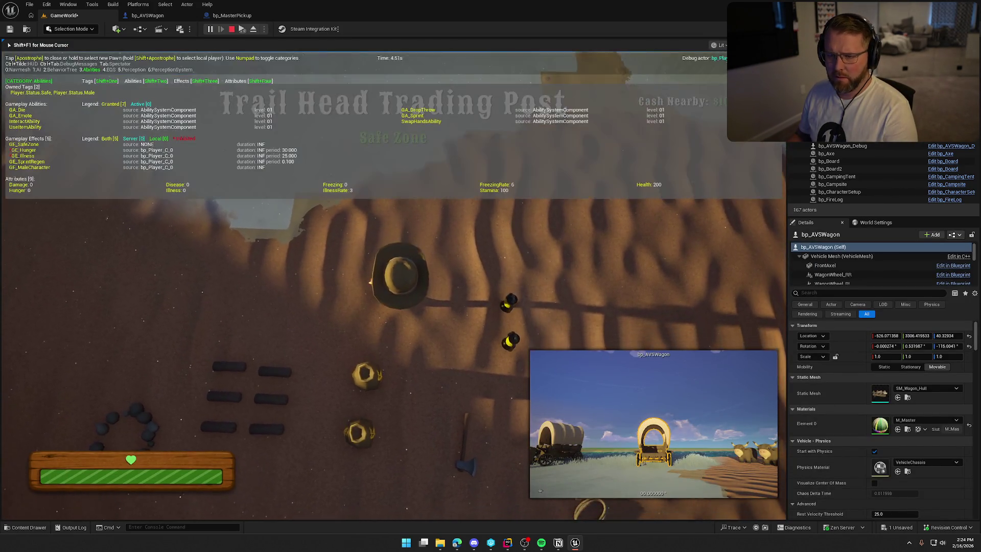
pyautogui.press('w')
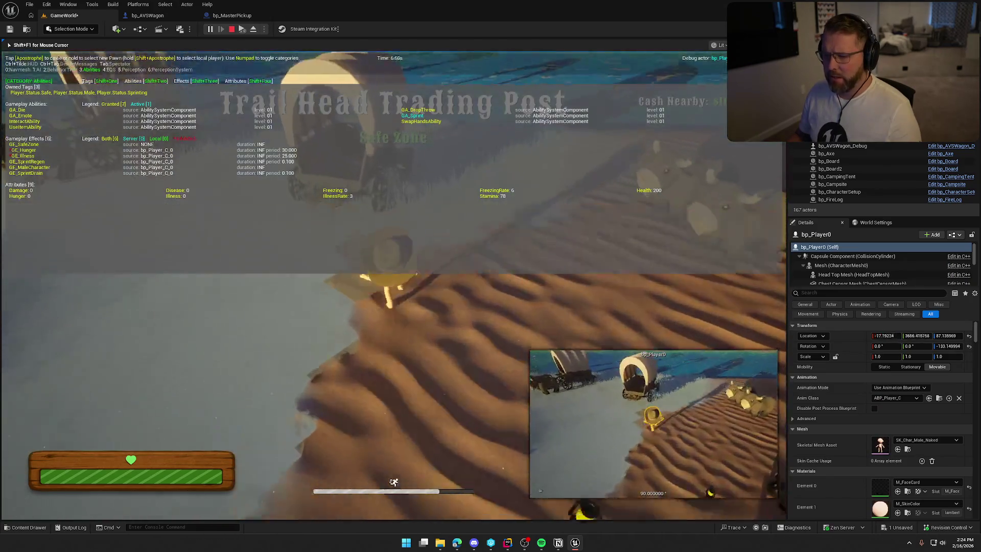
pyautogui.press('e')
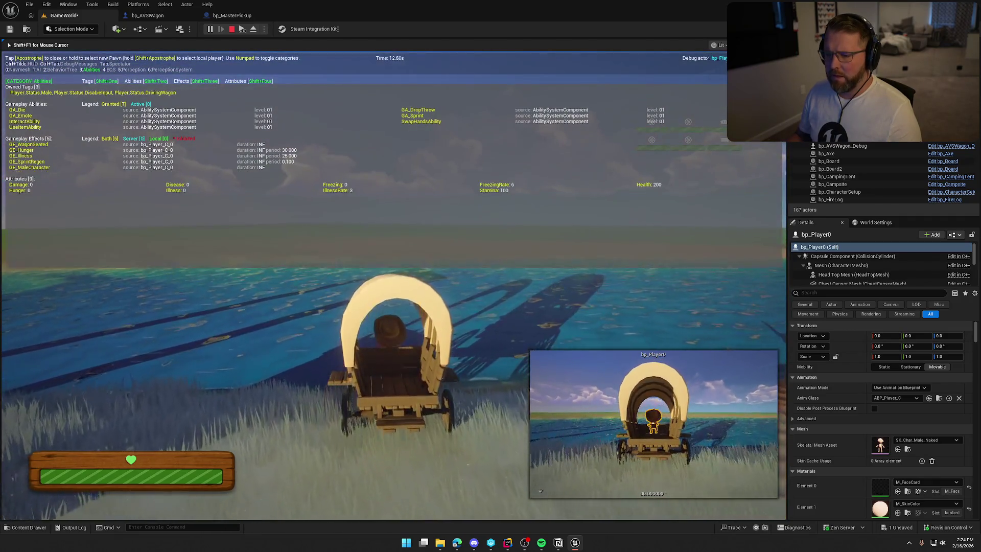
pyautogui.press('w')
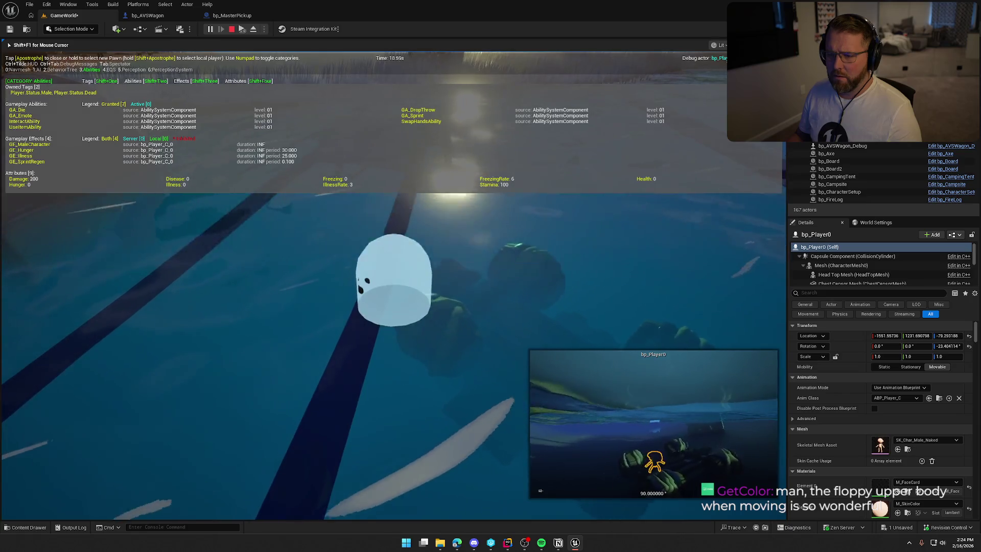
pyautogui.press('Escape')
# Replay with the debugger targeting bp_AVSWagon_Debug, sit in the wagon, then stop the session
pyautogui.click(210, 29)
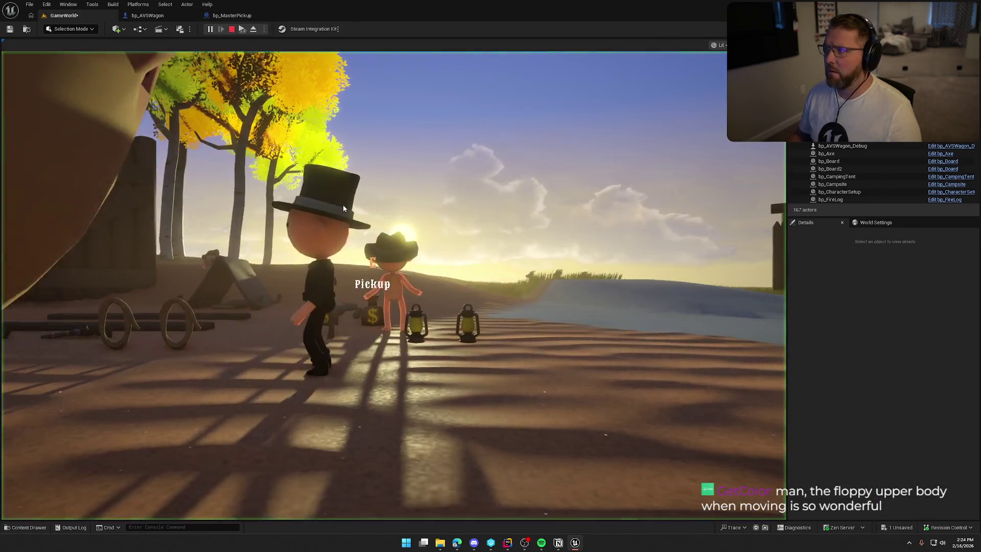
pyautogui.press('w')
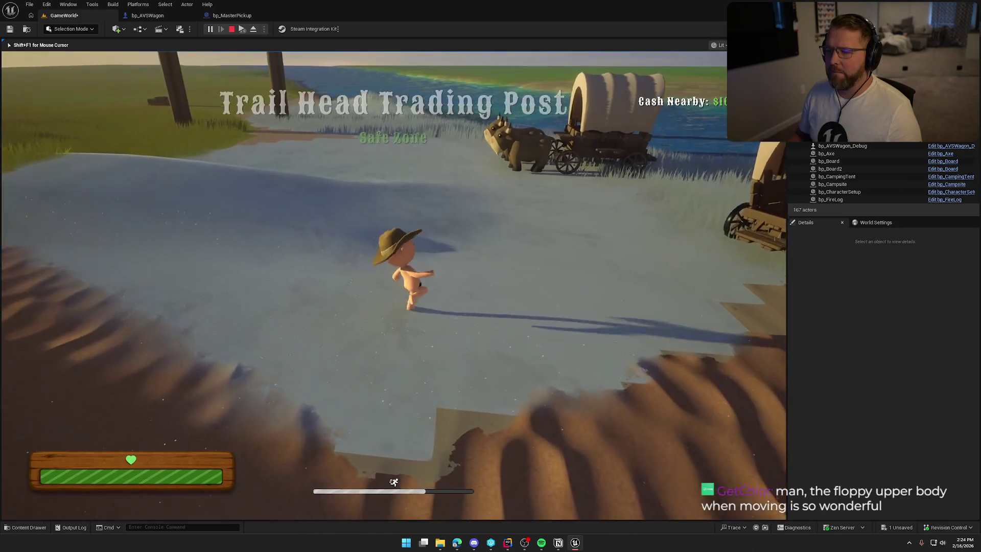
pyautogui.press('w')
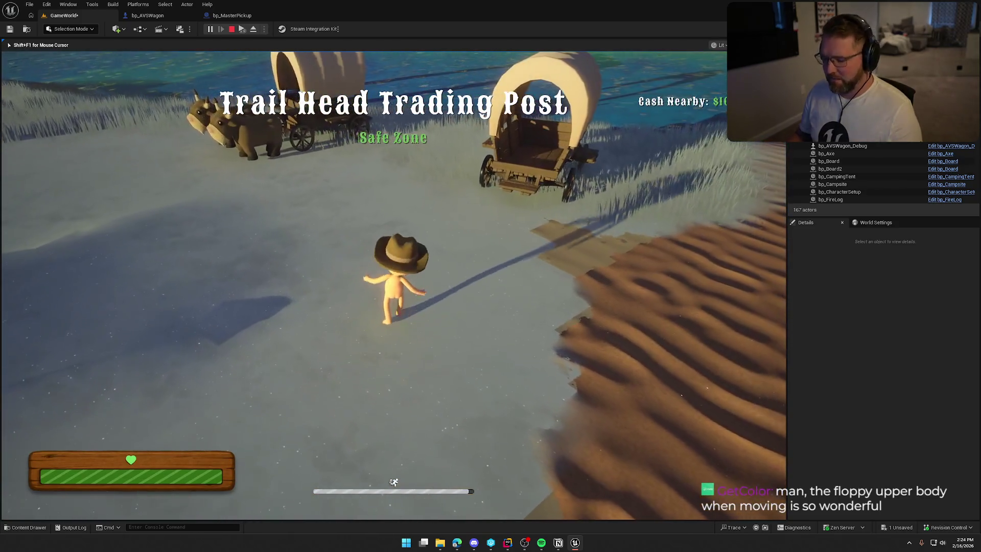
pyautogui.press("'")
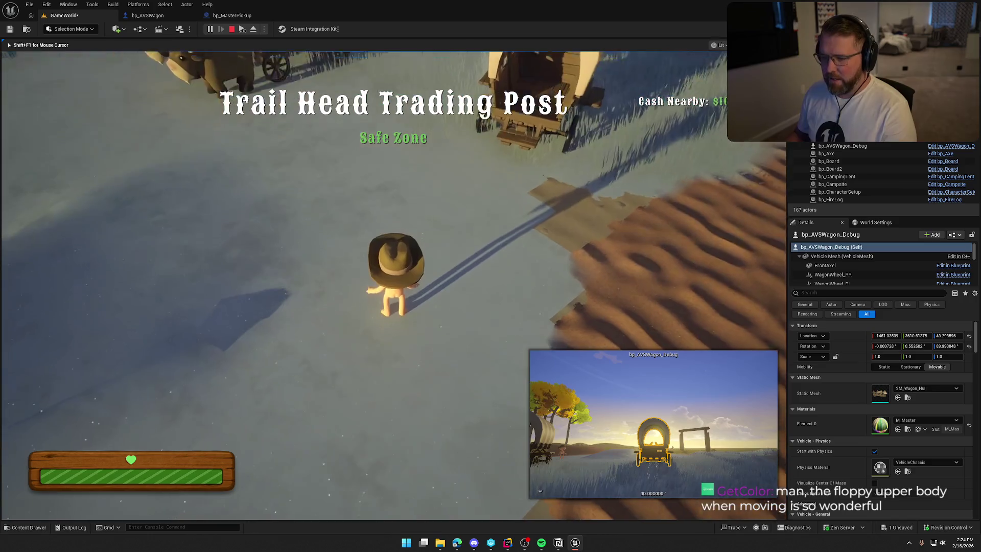
pyautogui.press("'")
pyautogui.press("'")
pyautogui.press("'")
pyautogui.press("'")
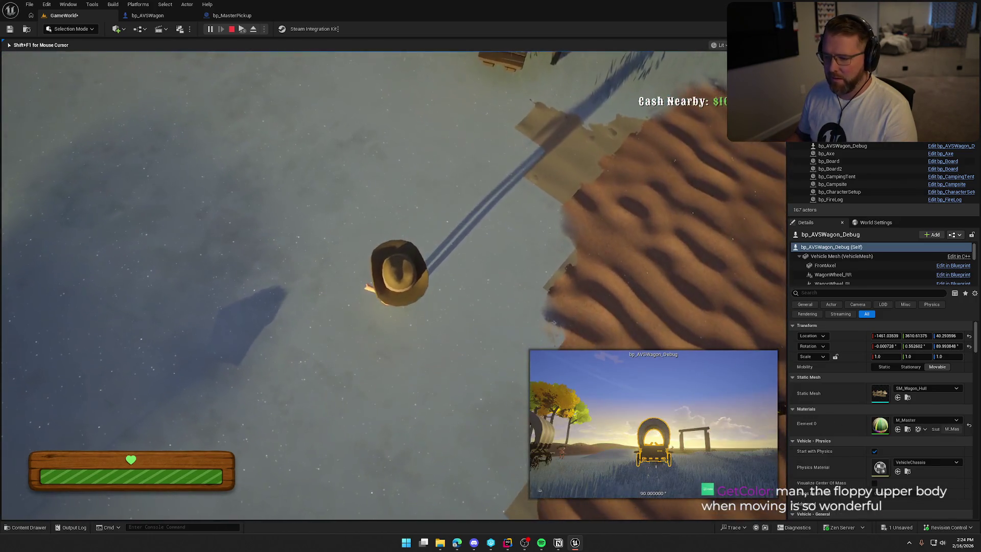
pyautogui.press("'")
pyautogui.press("'")
pyautogui.press("'")
pyautogui.hotkey('shift', 'w')
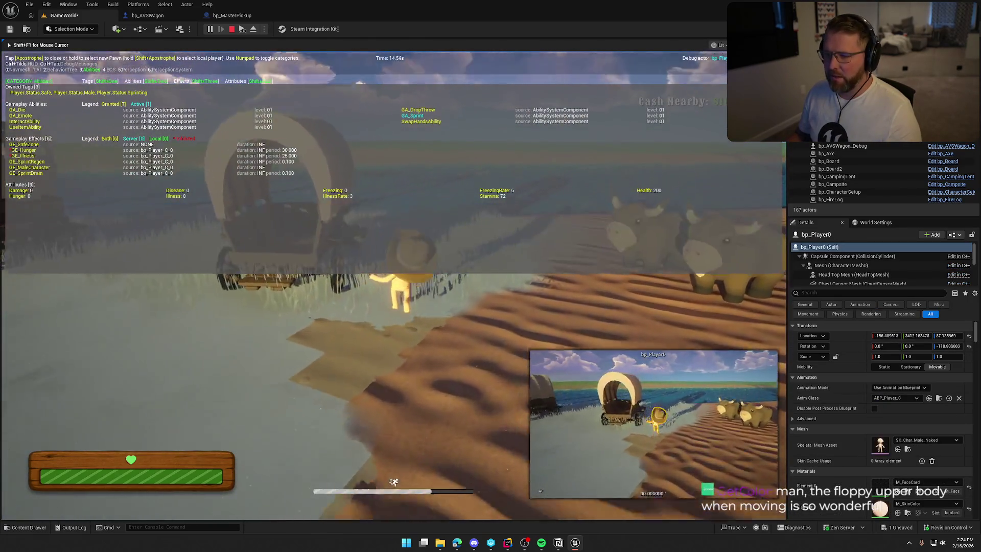
pyautogui.press('e')
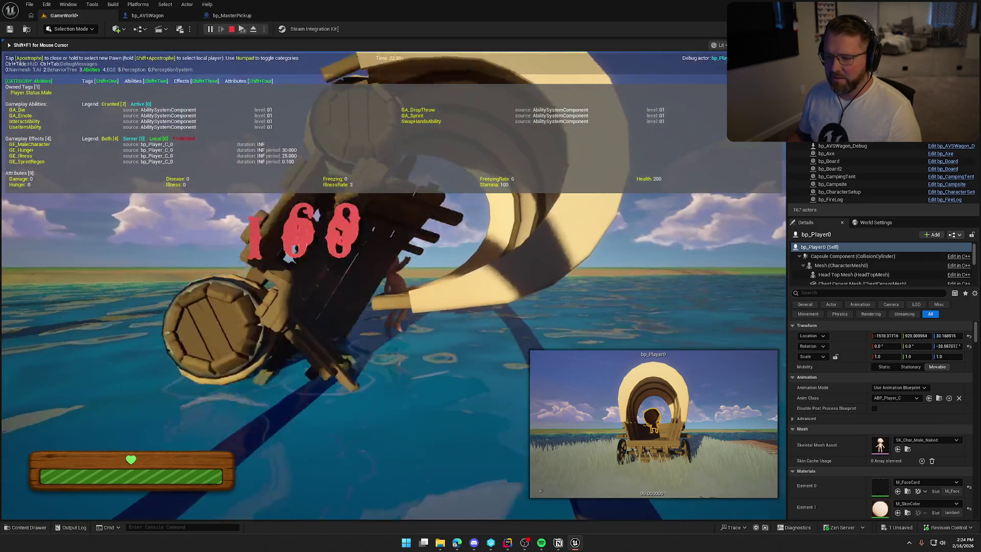
pyautogui.press('Escape')
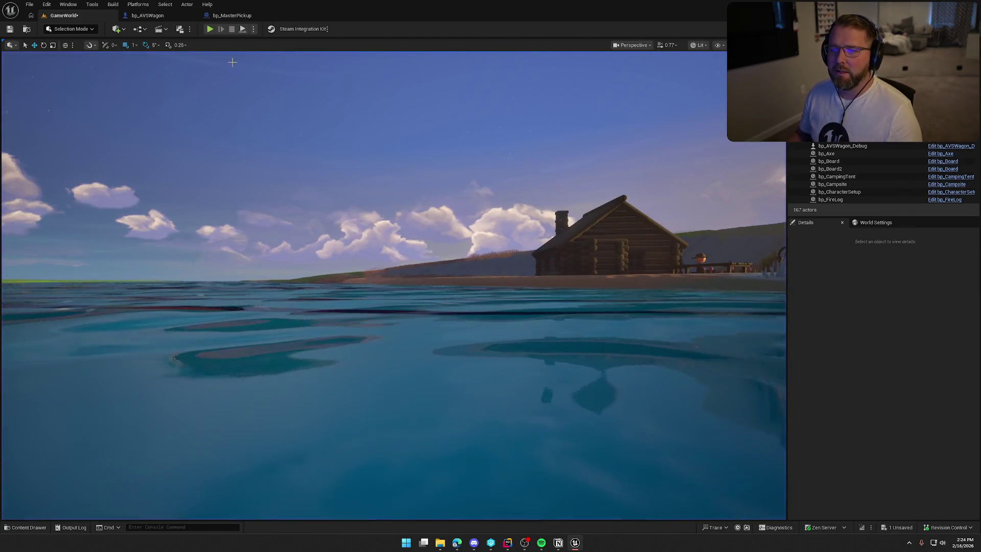
# Drive the wagon into the water, sprint underwater with the debugger open until drowning as a ghost, then stop
pyautogui.click(209, 30)
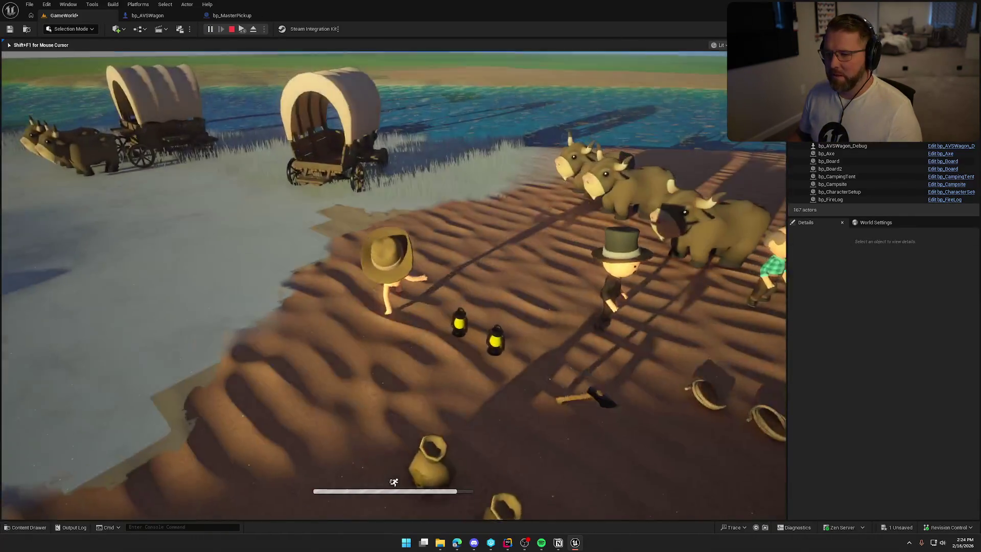
pyautogui.press('w')
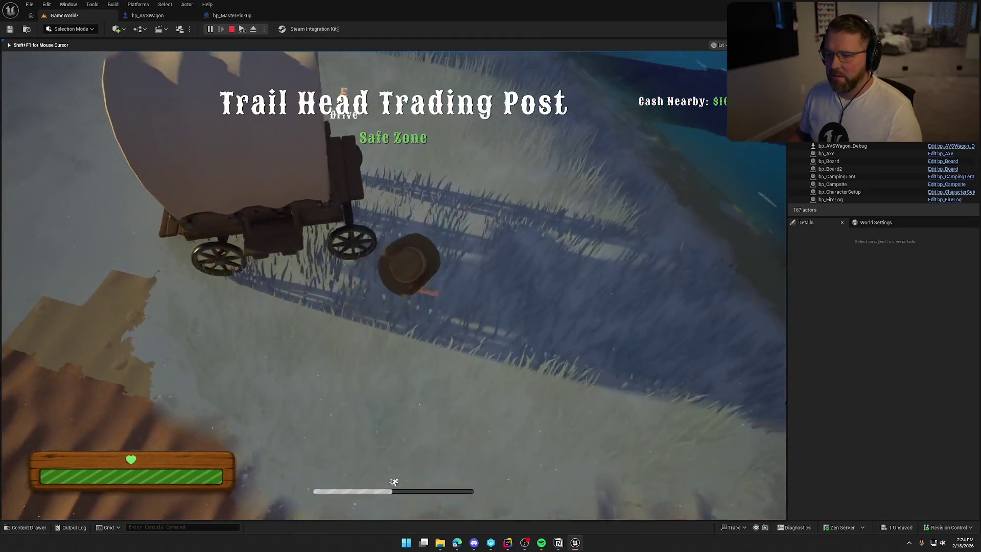
pyautogui.press('e')
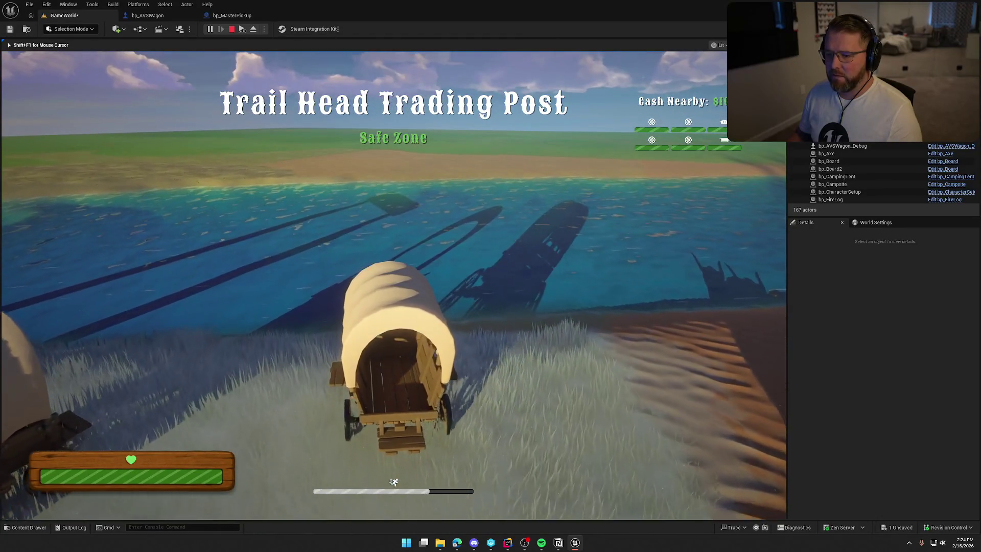
pyautogui.press('w')
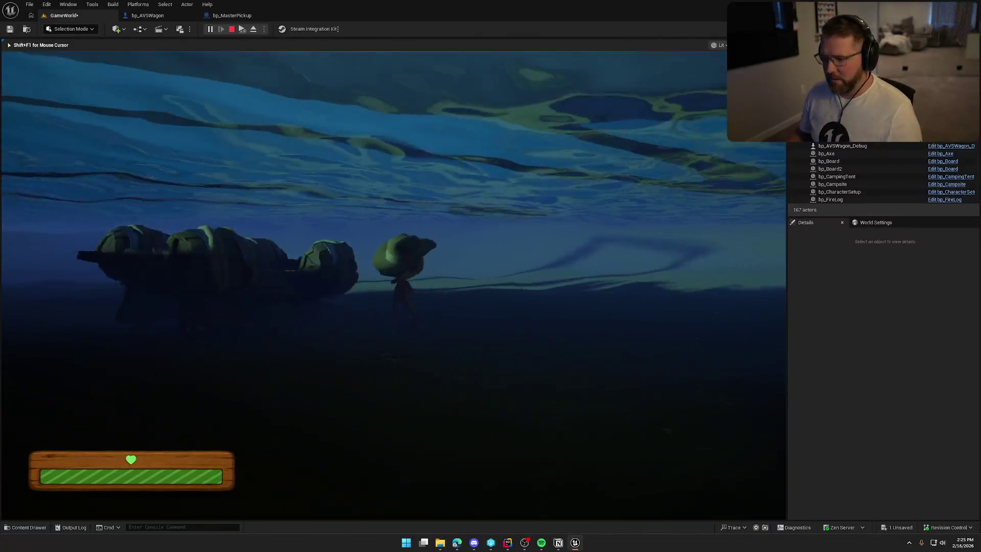
pyautogui.press("'")
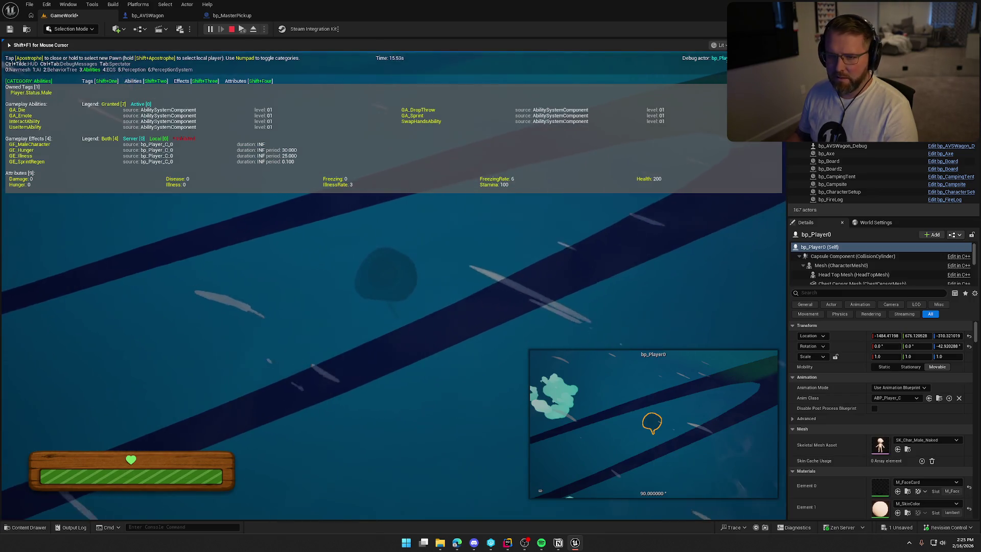
pyautogui.press('w')
pyautogui.press('shift')
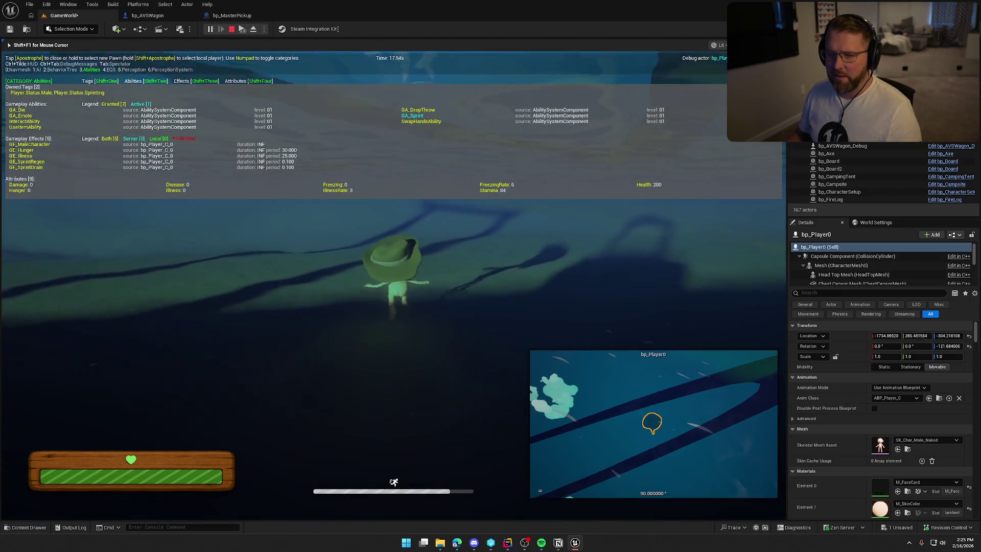
pyautogui.press('a')
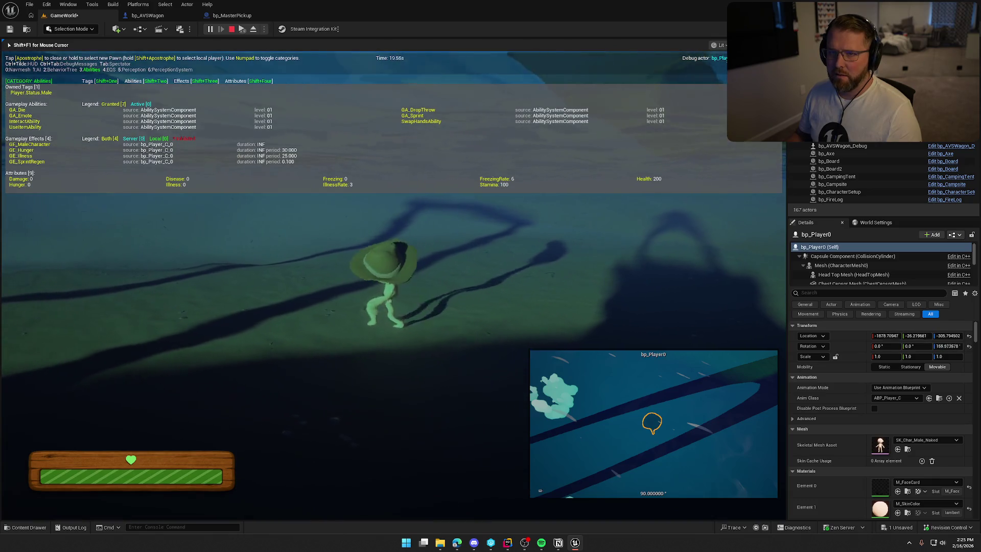
pyautogui.press('shift')
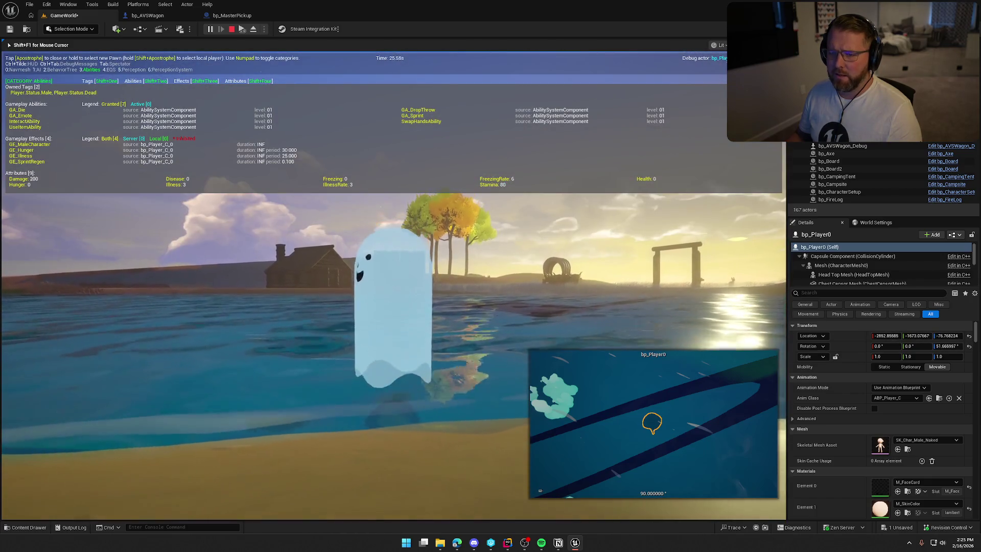
pyautogui.press('Escape')
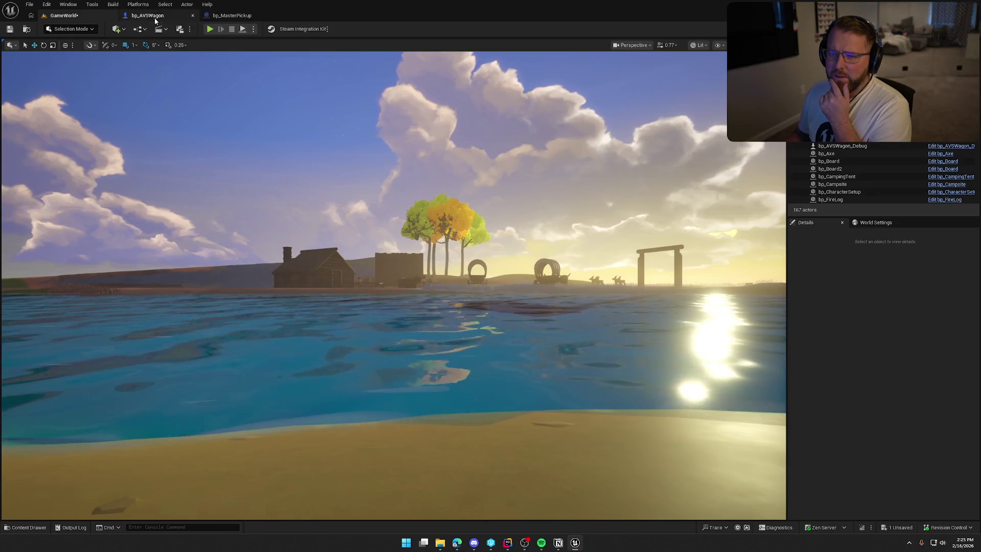
# In bp_AVSWagon's graph, follow EjectDriver through to the Server Exit Wagon implementation
pyautogui.click(154, 16)
pyautogui.scroll(-3, 357, 213)
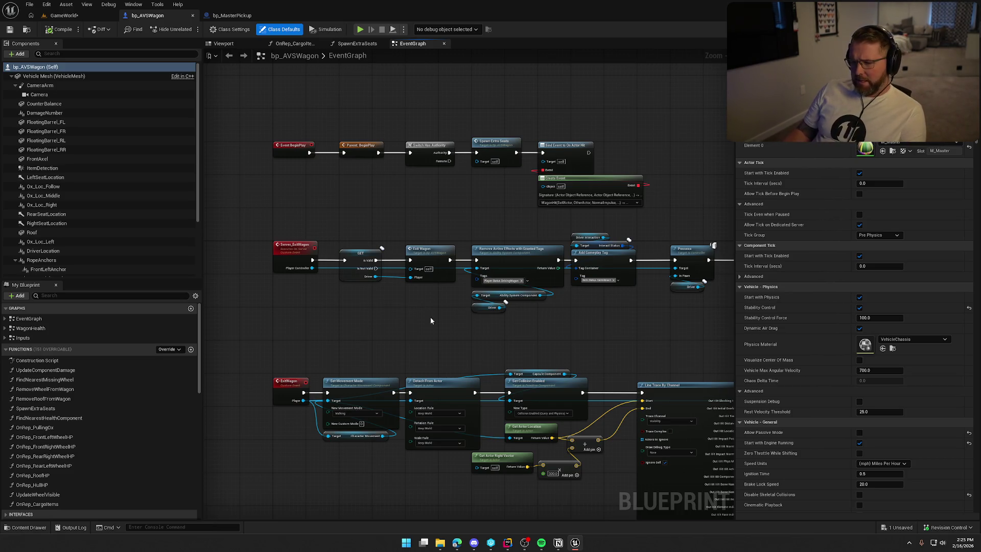
pyautogui.scroll(-5, 408, 317)
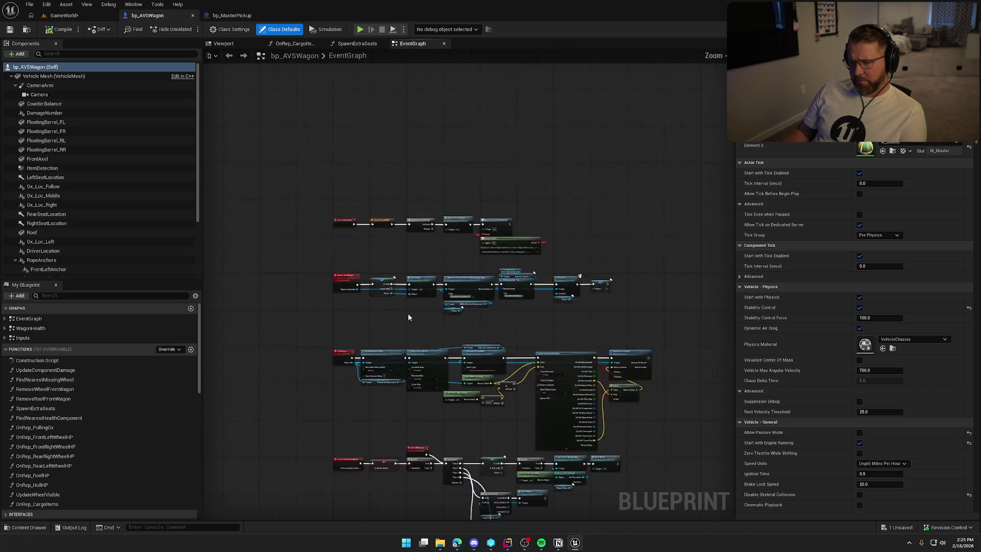
pyautogui.scroll(7, 397, 262)
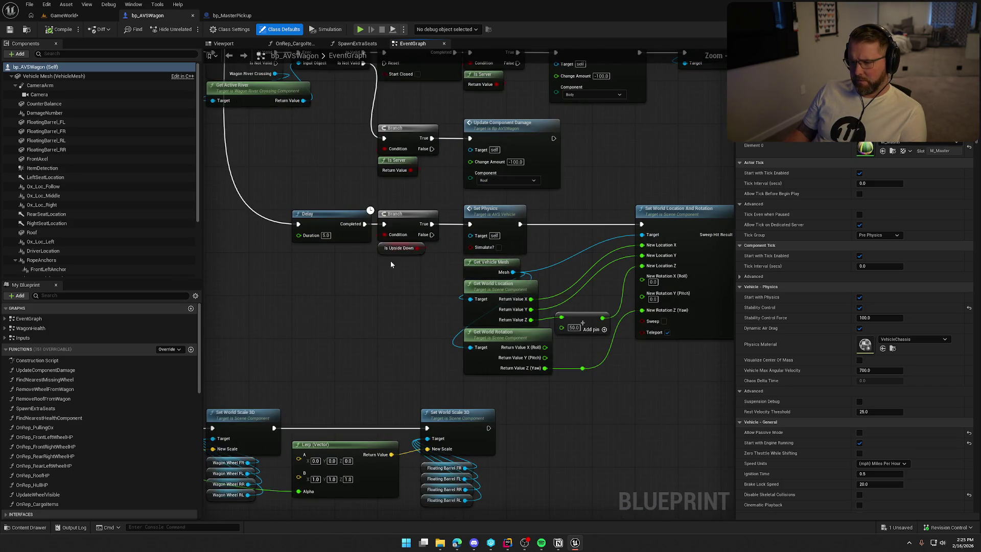
pyautogui.moveTo(411, 278)
pyautogui.mouseDown()
pyautogui.moveTo(397, 378)
pyautogui.moveTo(475, 361)
pyautogui.moveTo(497, 367)
pyautogui.moveTo(503, 425)
pyautogui.mouseUp()
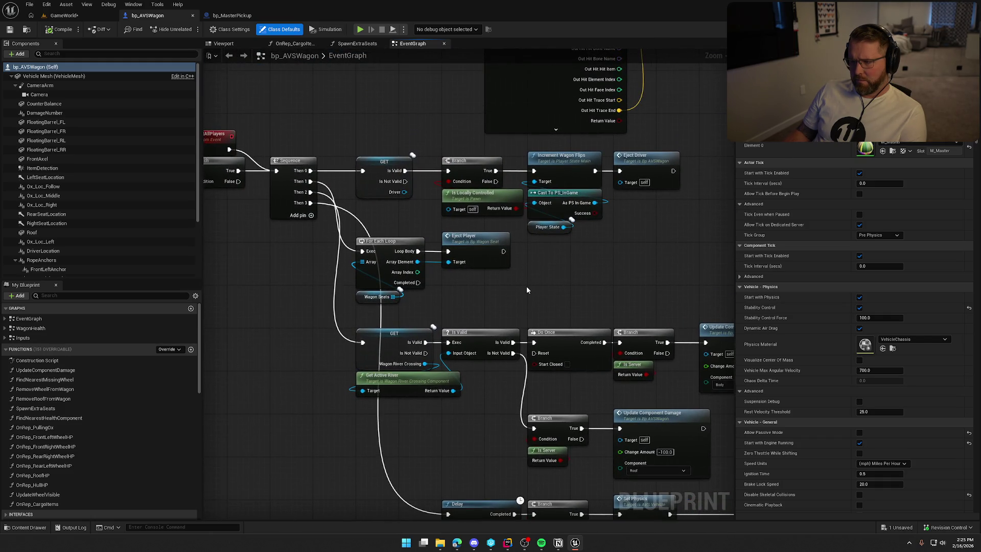
pyautogui.moveTo(527, 289); pyautogui.dragTo(463, 361)
pyautogui.doubleClick(560, 247)
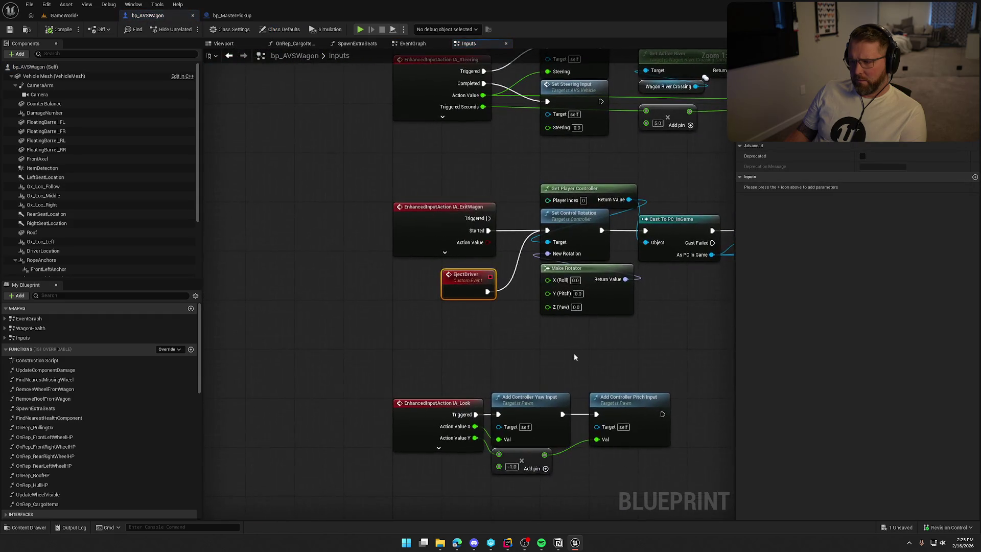
pyautogui.moveTo(447, 338); pyautogui.dragTo(235, 343)
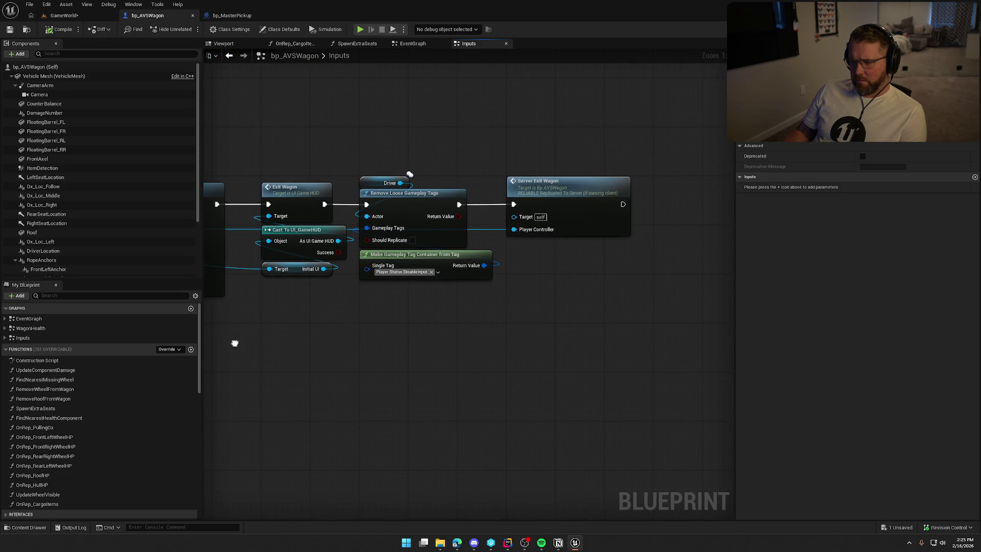
pyautogui.doubleClick(526, 229)
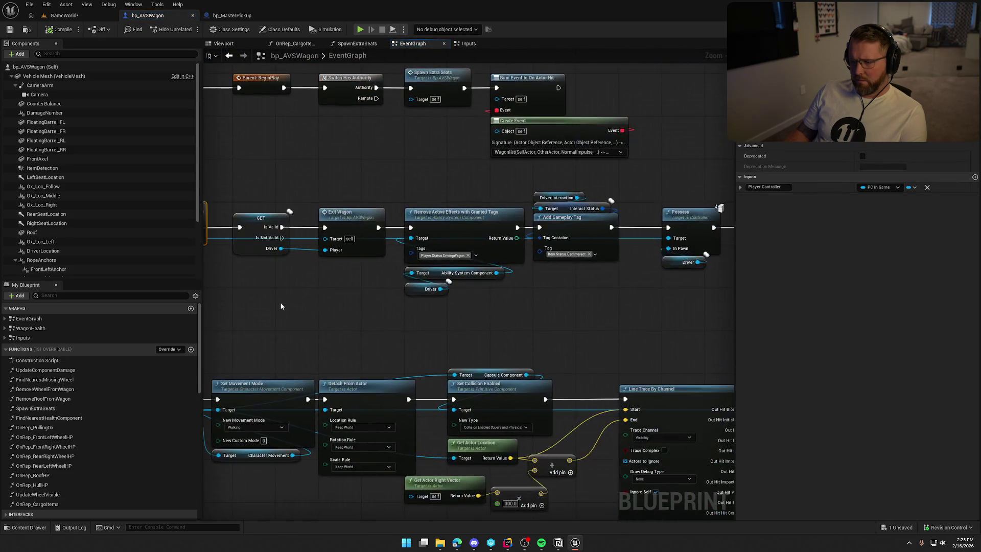
# Move the SET Driver node right of Possess and start a new node from the Driver reference
pyautogui.moveTo(425, 330); pyautogui.dragTo(342, 332)
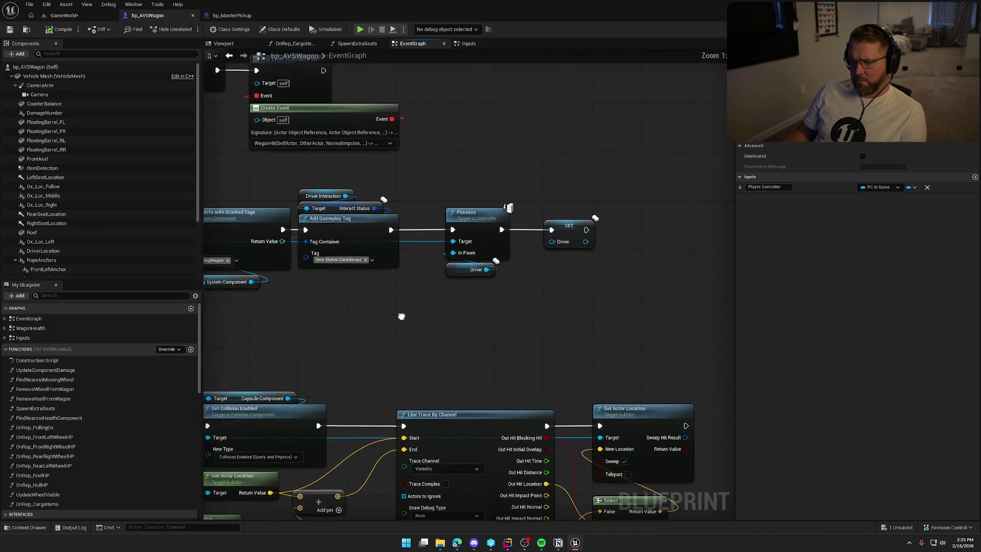
pyautogui.moveTo(401, 317); pyautogui.dragTo(330, 324)
pyautogui.scroll(1, 330, 324)
pyautogui.moveTo(409, 317); pyautogui.dragTo(364, 310)
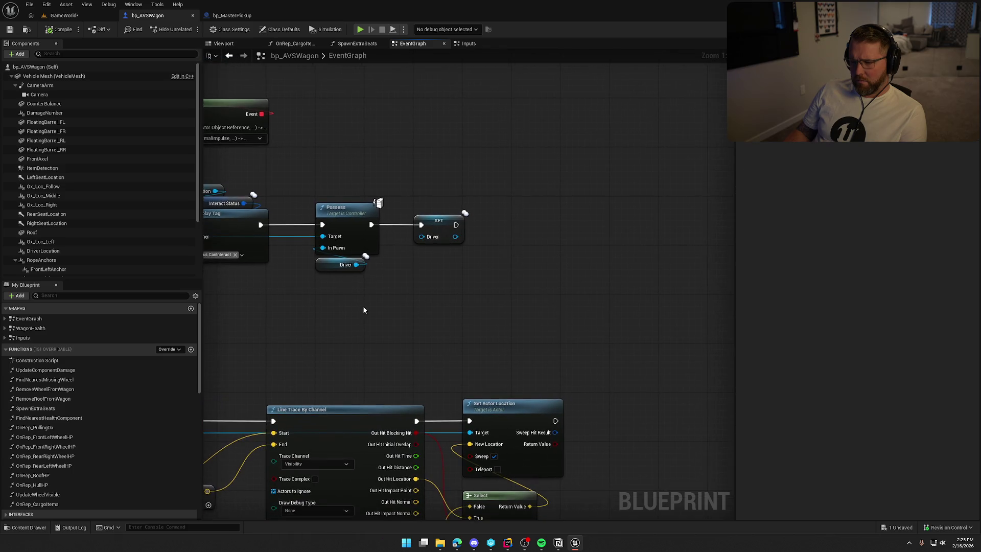
pyautogui.moveTo(442, 287); pyautogui.dragTo(533, 292)
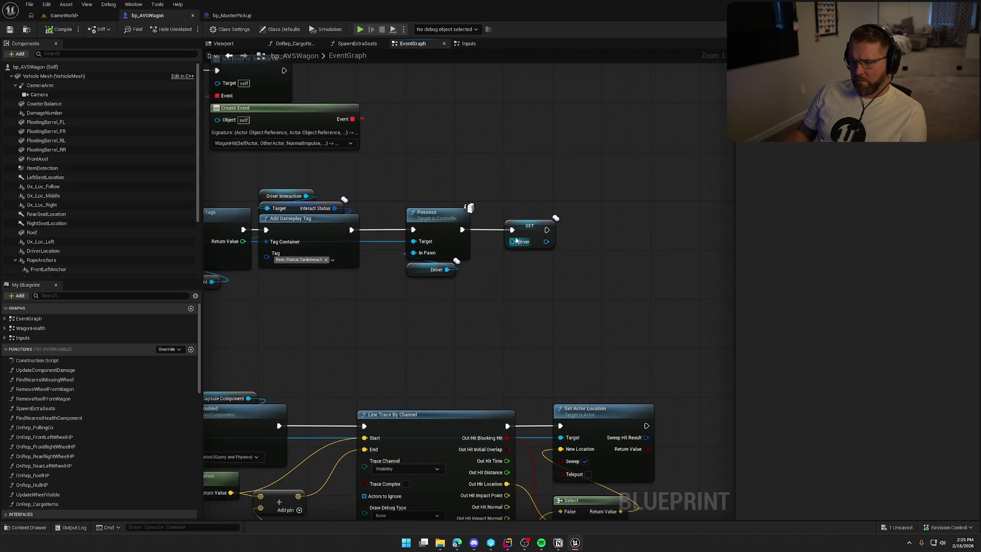
pyautogui.moveTo(535, 232); pyautogui.dragTo(615, 232)
pyautogui.moveTo(447, 269); pyautogui.dragTo(489, 284)
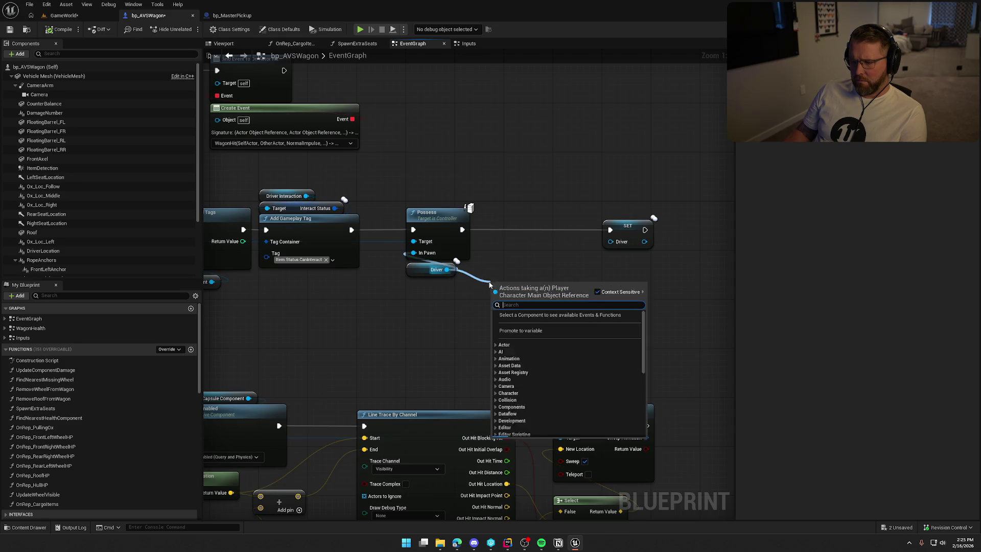
# Search for 'update' and 'overlap' nodes, then cancel the search
pyautogui.write('update over')
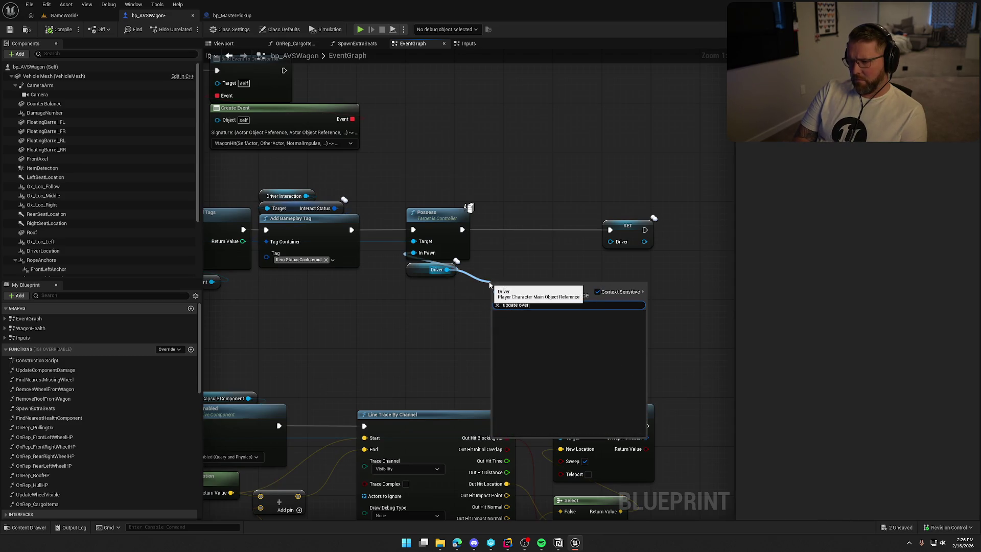
pyautogui.press('BackSpace')
pyautogui.press('BackSpace')
pyautogui.press('BackSpace')
pyautogui.write('overlap')
pyautogui.press('Escape')
pyautogui.click(619, 233)
pyautogui.moveTo(620, 232)
pyautogui.mouseDown()
pyautogui.moveTo(719, 210)
pyautogui.moveTo(443, 201)
pyautogui.moveTo(584, 207)
pyautogui.moveTo(308, 297)
pyautogui.moveTo(733, 291)
pyautogui.moveTo(404, 287)
pyautogui.moveTo(684, 300)
pyautogui.mouseUp()
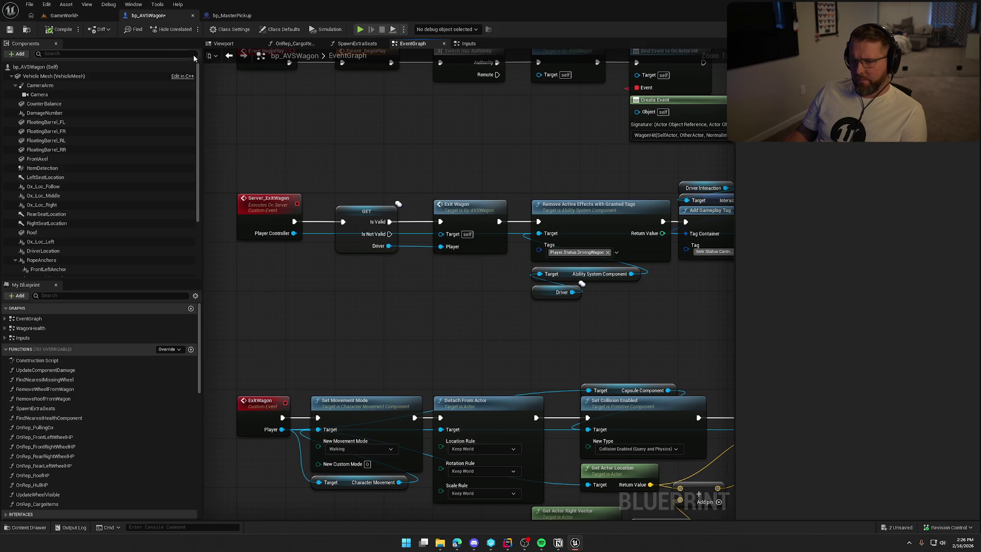
# Navigate from the Inputs graph through Server Exit Wagon to the ExitWagon custom event
pyautogui.click(229, 56)
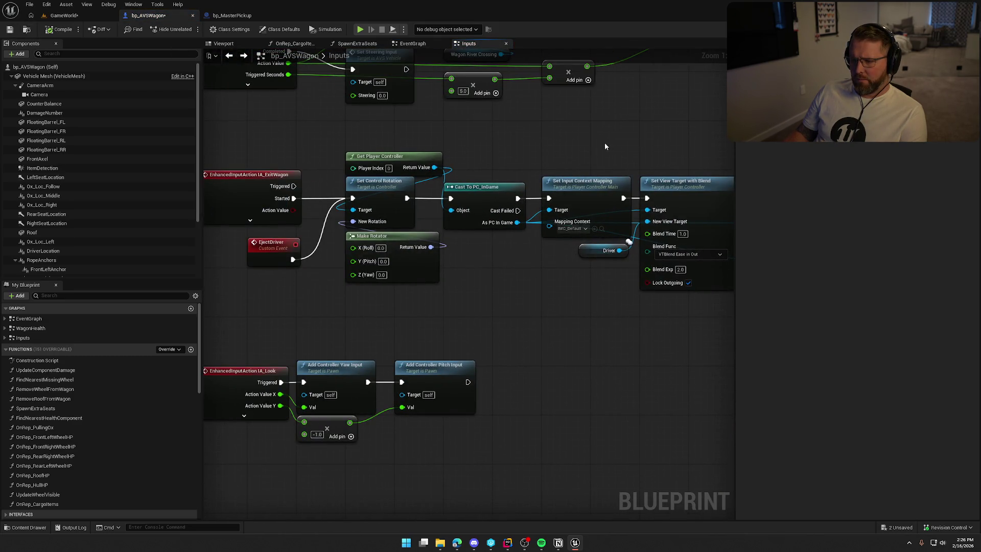
pyautogui.moveTo(574, 144)
pyautogui.mouseDown()
pyautogui.moveTo(252, 141)
pyautogui.moveTo(293, 142)
pyautogui.mouseUp()
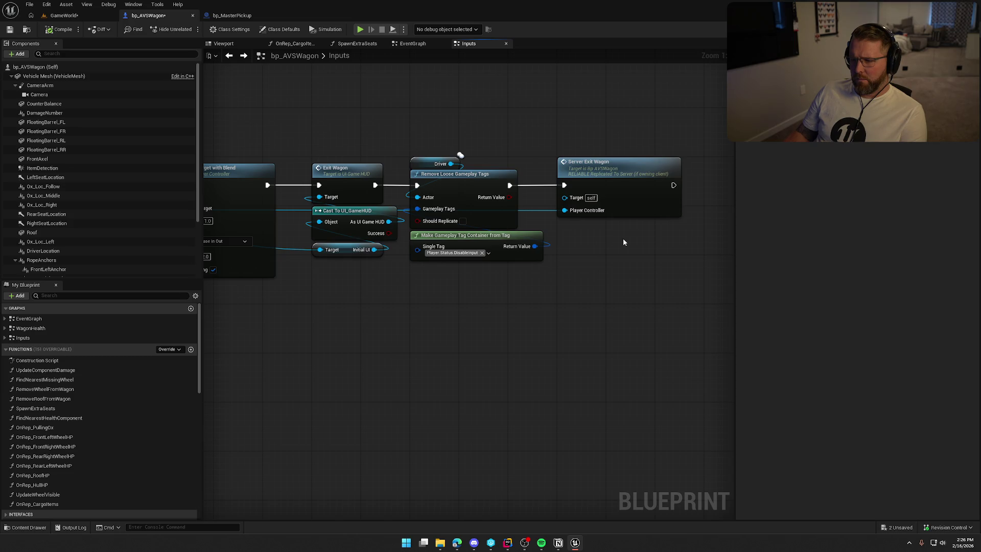
pyautogui.doubleClick(630, 174)
pyautogui.moveTo(637, 231)
pyautogui.mouseDown()
pyautogui.moveTo(401, 169)
pyautogui.moveTo(318, 174)
pyautogui.mouseUp()
pyautogui.doubleClick(277, 238)
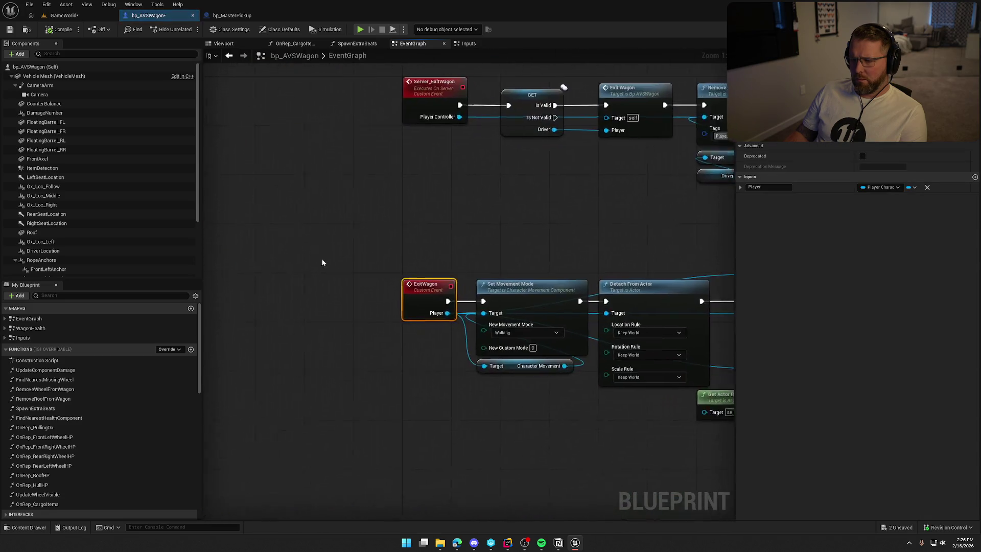
# Enable Sweep on the Set Actor Location node fed by the line trace
pyautogui.moveTo(393, 351); pyautogui.dragTo(306, 348)
pyautogui.moveTo(446, 370)
pyautogui.mouseDown()
pyautogui.moveTo(286, 355)
pyautogui.moveTo(403, 349)
pyautogui.mouseUp()
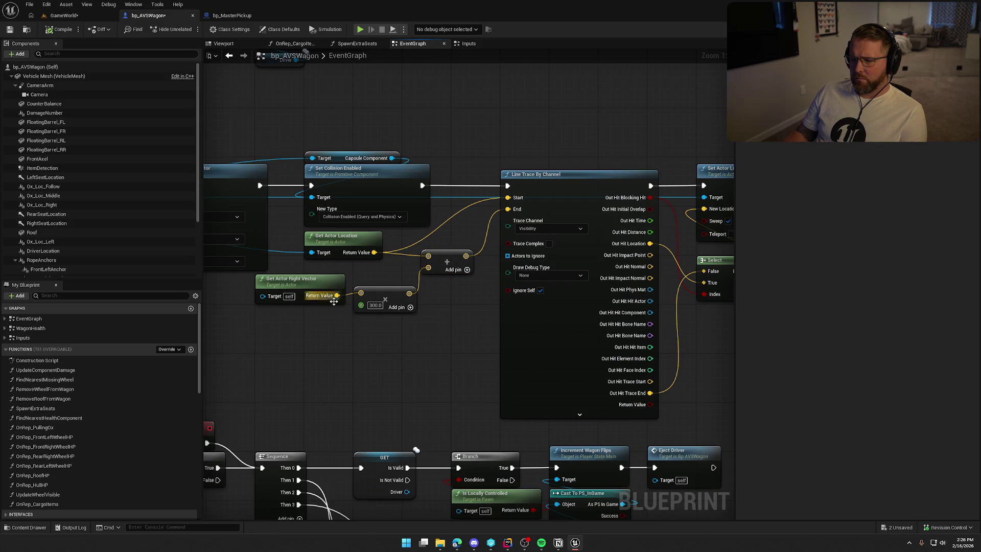
pyautogui.moveTo(452, 351)
pyautogui.mouseDown()
pyautogui.moveTo(436, 342)
pyautogui.moveTo(241, 348)
pyautogui.mouseUp()
pyautogui.moveTo(293, 142)
pyautogui.mouseDown()
pyautogui.moveTo(572, 355)
pyautogui.moveTo(600, 346)
pyautogui.mouseUp()
pyautogui.click(603, 364)
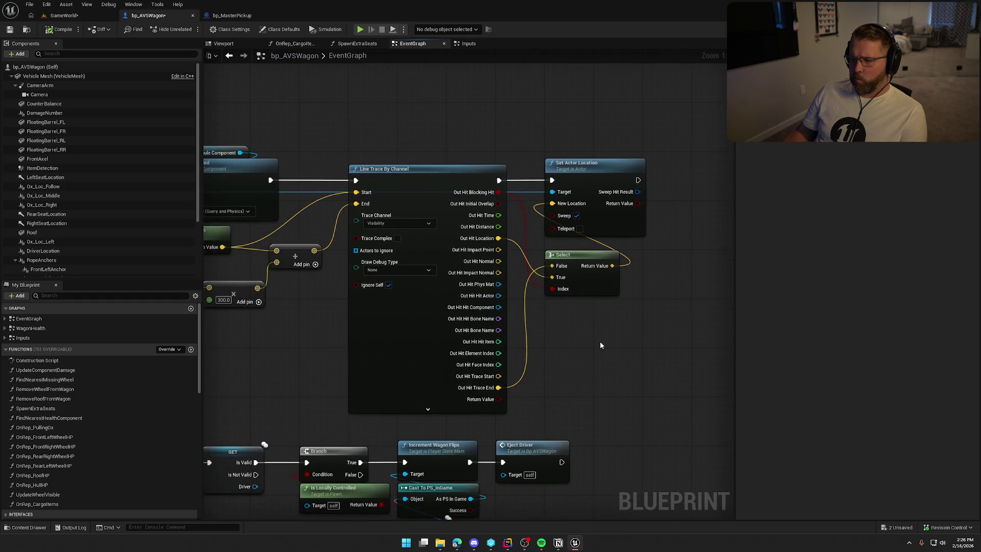
pyautogui.moveTo(663, 210); pyautogui.dragTo(642, 218)
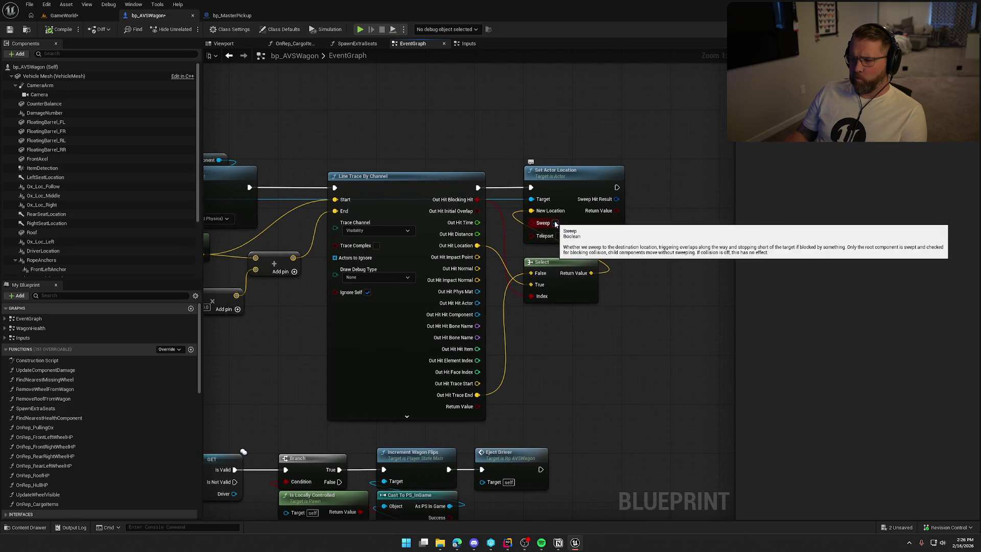
pyautogui.click(556, 224)
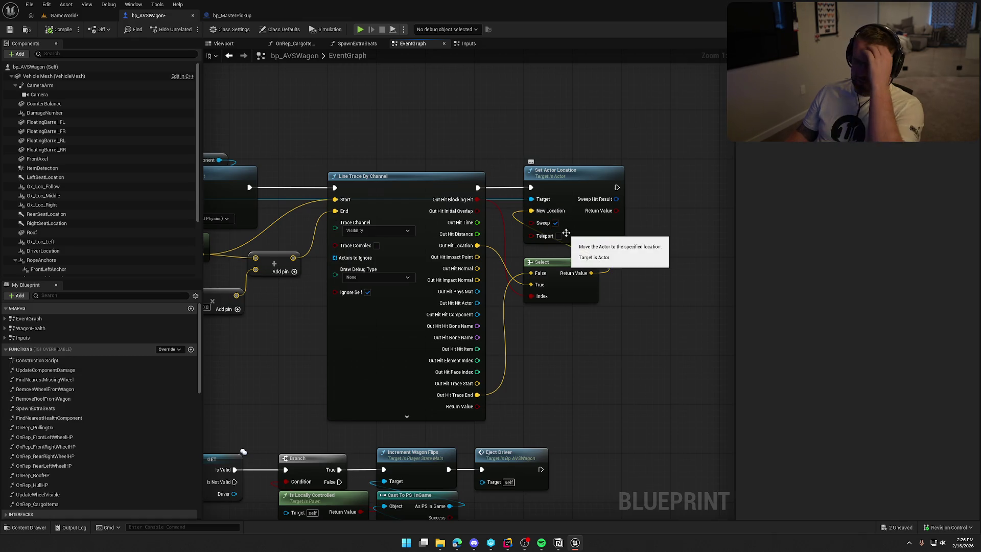
# Move the Remove Active Effects with Granted Tags group aside and slide Exit Wagon into the gap
pyautogui.moveTo(458, 125)
pyautogui.mouseDown()
pyautogui.moveTo(615, 155)
pyautogui.moveTo(734, 156)
pyautogui.mouseUp()
pyautogui.moveTo(646, 155)
pyautogui.mouseDown()
pyautogui.moveTo(639, 323)
pyautogui.moveTo(409, 315)
pyautogui.mouseUp()
pyautogui.moveTo(475, 295)
pyautogui.mouseDown()
pyautogui.moveTo(613, 292)
pyautogui.moveTo(503, 289)
pyautogui.mouseUp()
pyautogui.moveTo(424, 277)
pyautogui.mouseDown()
pyautogui.moveTo(458, 283)
pyautogui.moveTo(406, 211)
pyautogui.mouseUp()
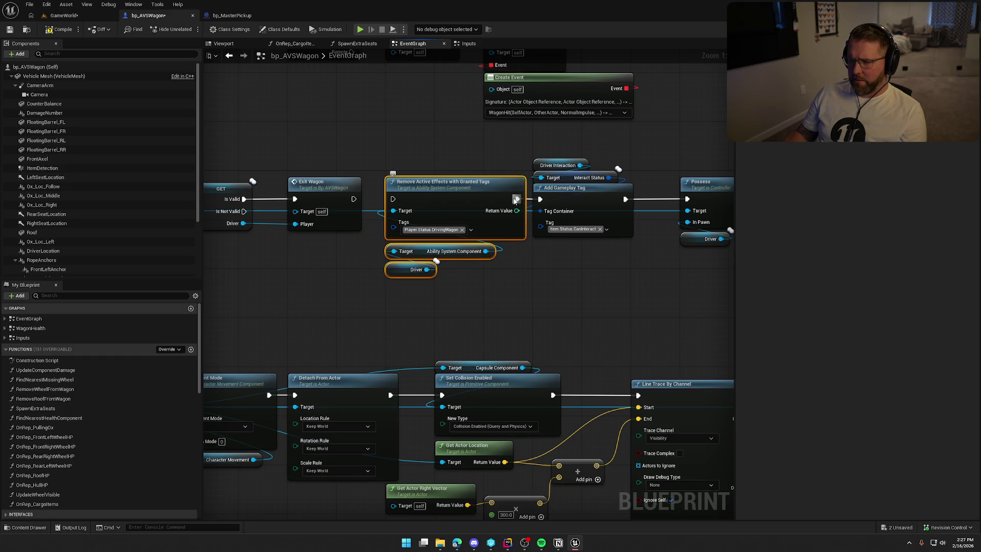
pyautogui.moveTo(515, 201); pyautogui.dragTo(399, 262)
pyautogui.moveTo(328, 188); pyautogui.dragTo(474, 188)
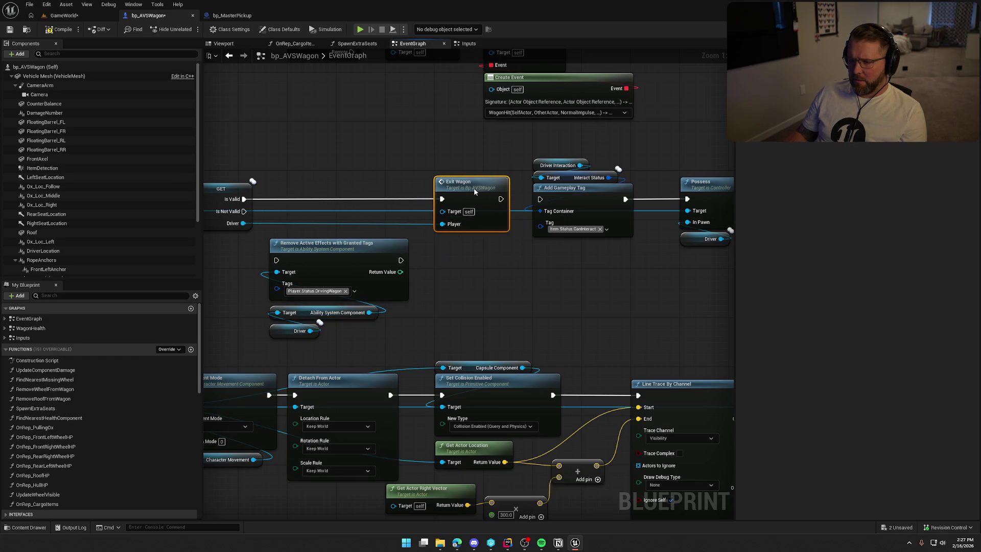
# Wire Is Valid → Remove Active Effects → Exit Wagon, align the group, and start a play test
pyautogui.moveTo(286, 270); pyautogui.dragTo(244, 200)
pyautogui.moveTo(401, 260); pyautogui.dragTo(441, 199)
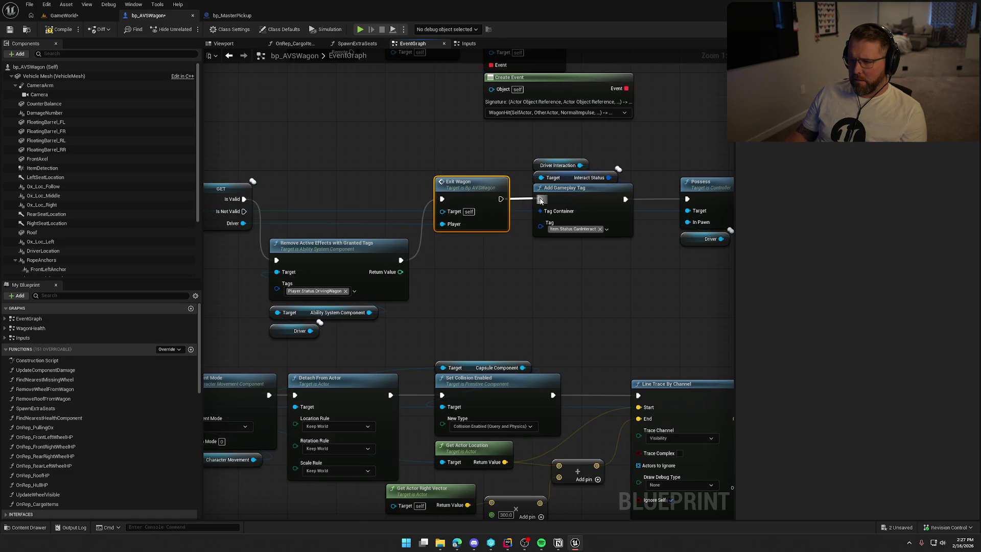
pyautogui.moveTo(364, 338); pyautogui.dragTo(305, 286)
pyautogui.moveTo(330, 253)
pyautogui.mouseDown()
pyautogui.moveTo(336, 192)
pyautogui.moveTo(346, 196)
pyautogui.mouseUp()
pyautogui.click(345, 148)
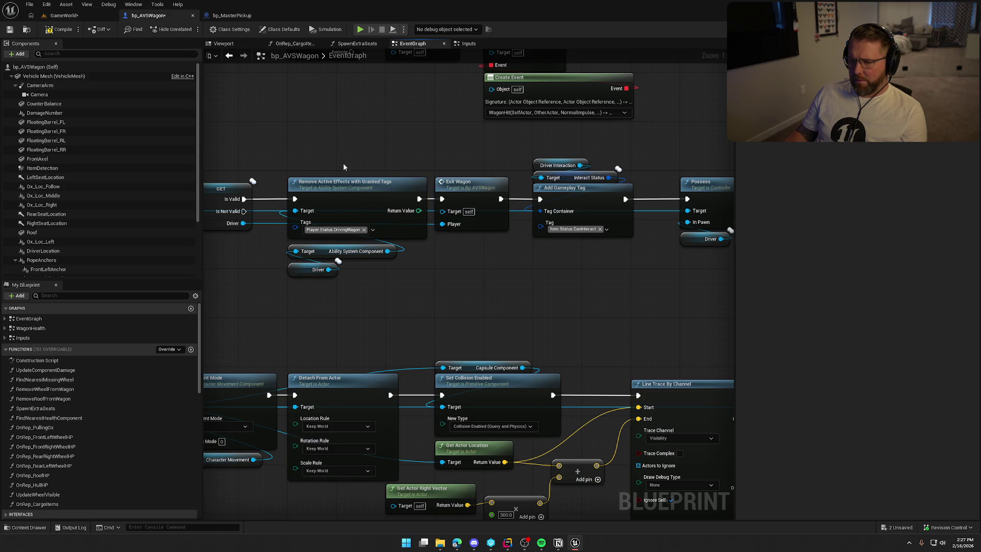
pyautogui.click(67, 15)
pyautogui.click(220, 26)
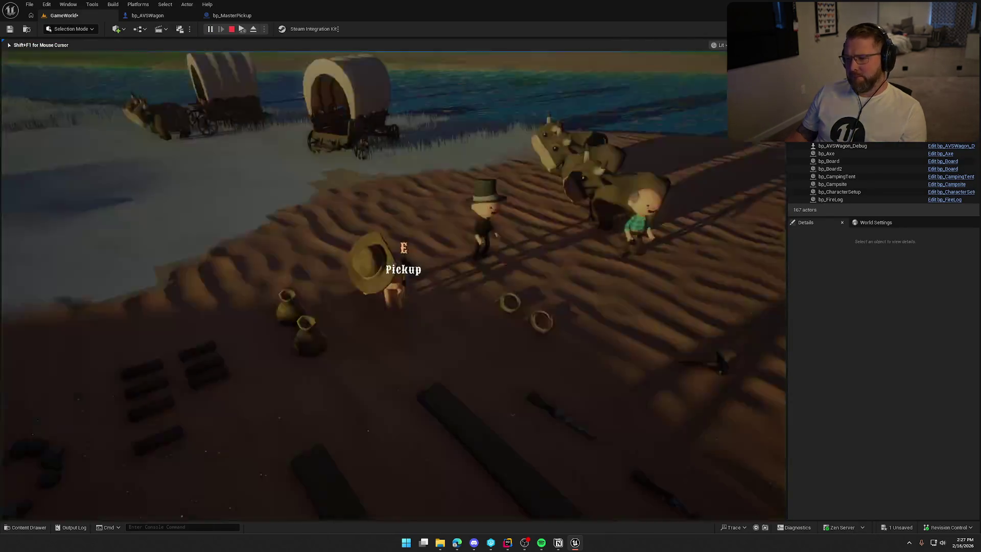
# Sprint to a wagon, drive it into the river, respawn, and stop the play session
pyautogui.hotkey('shift', 'w')
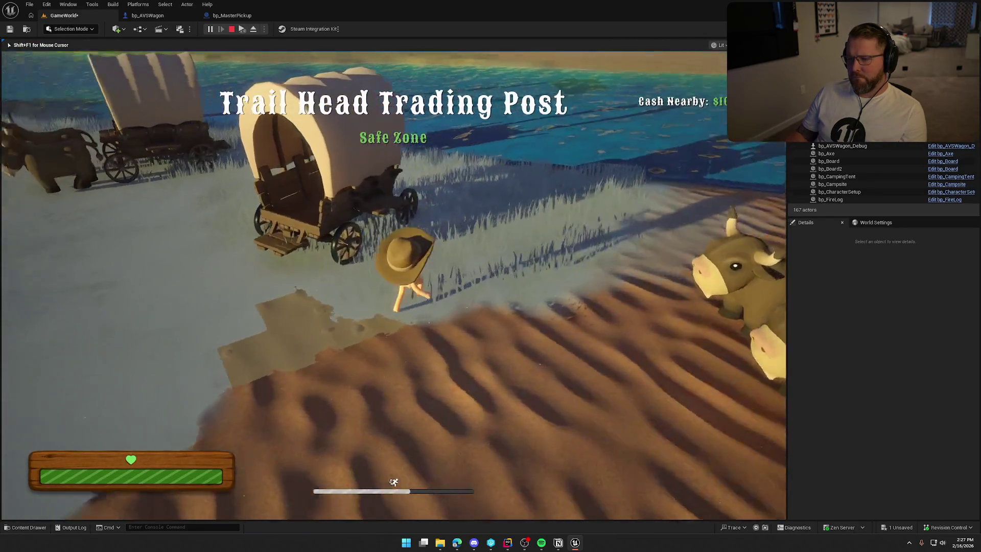
pyautogui.press('e')
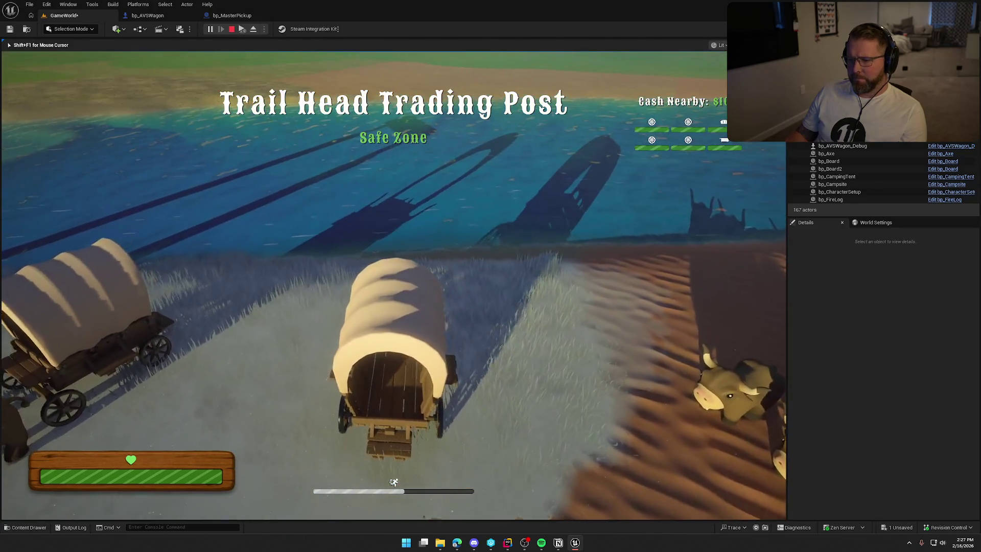
pyautogui.press('w')
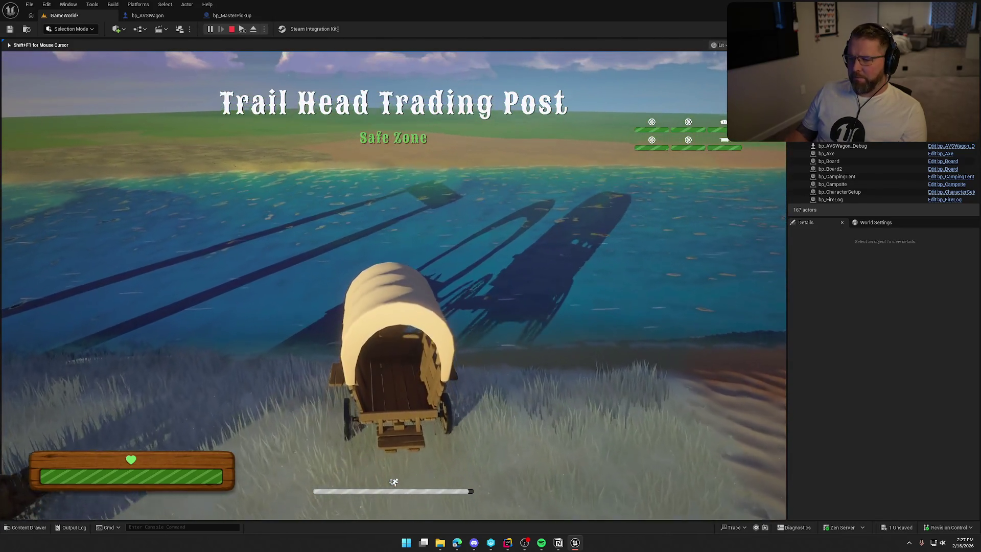
pyautogui.press('w')
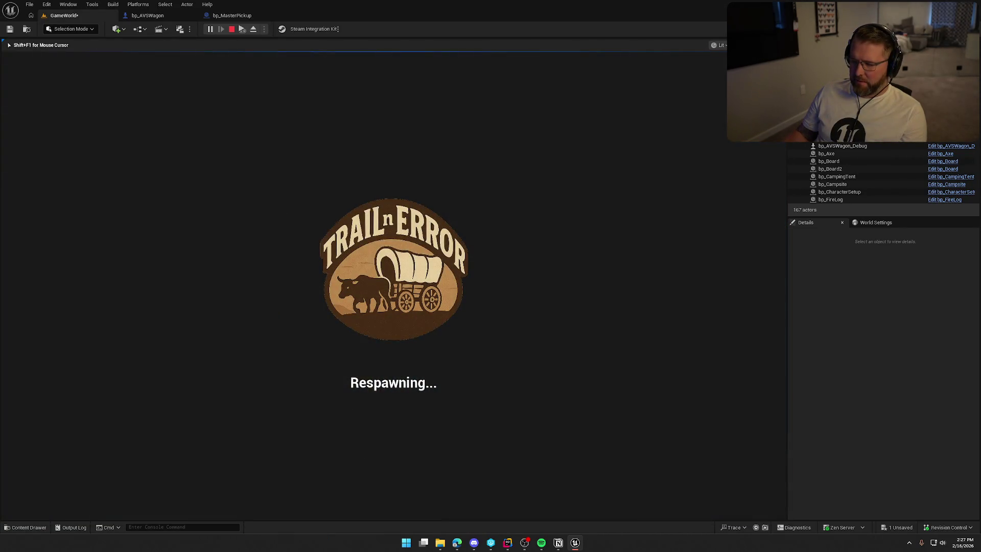
pyautogui.press('Escape')
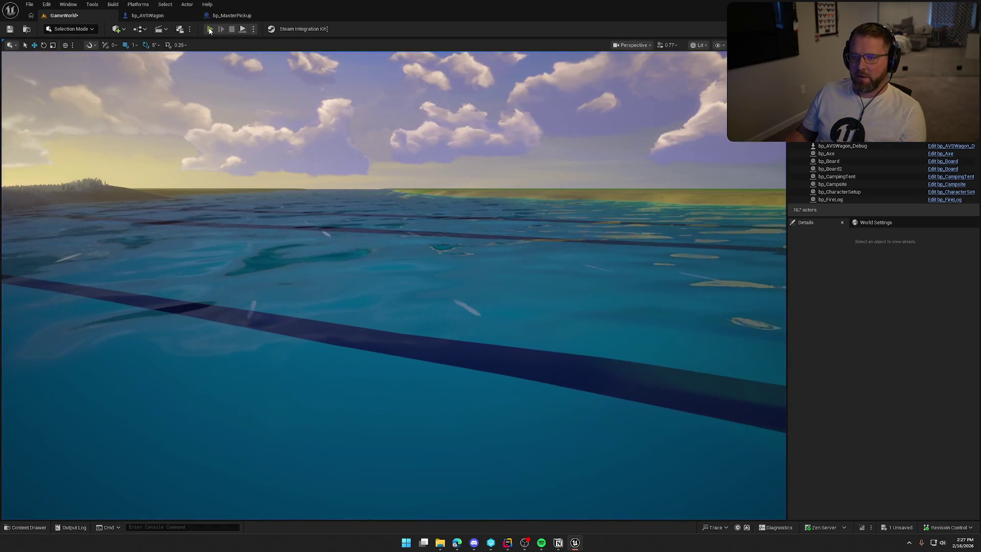
# Play-test by boarding the wagon and driving it into the water until it flips, then stop
pyautogui.click(210, 29)
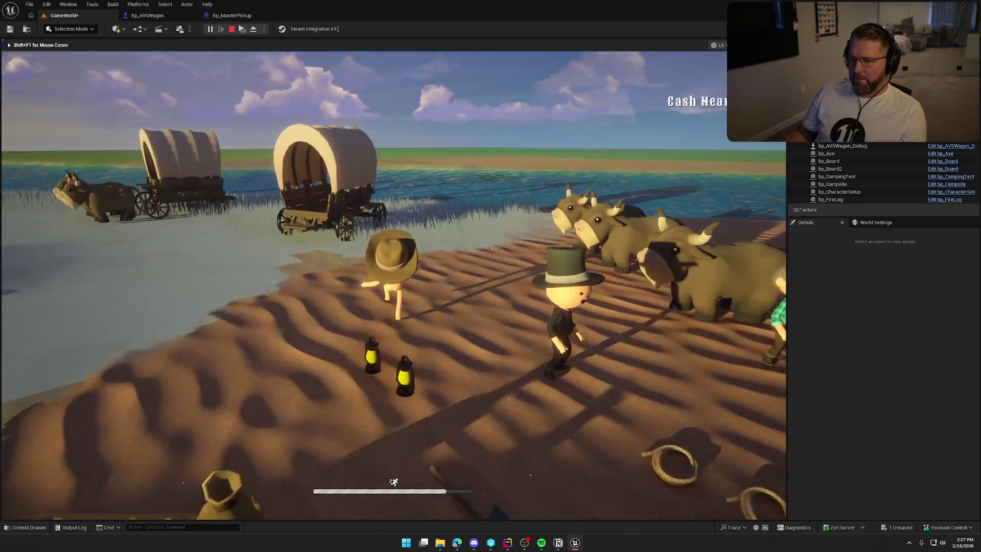
pyautogui.press('w')
pyautogui.press('e')
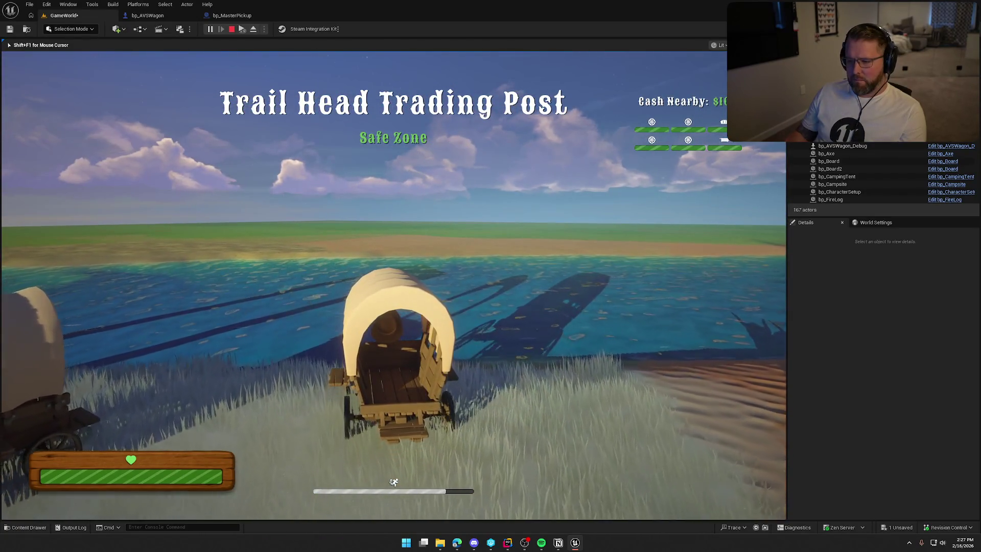
pyautogui.press('w')
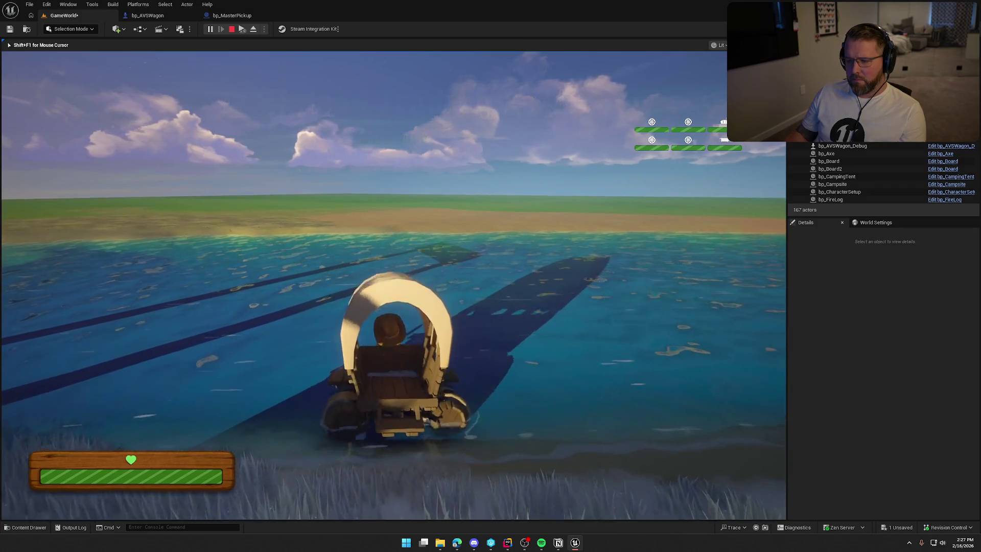
pyautogui.press('w')
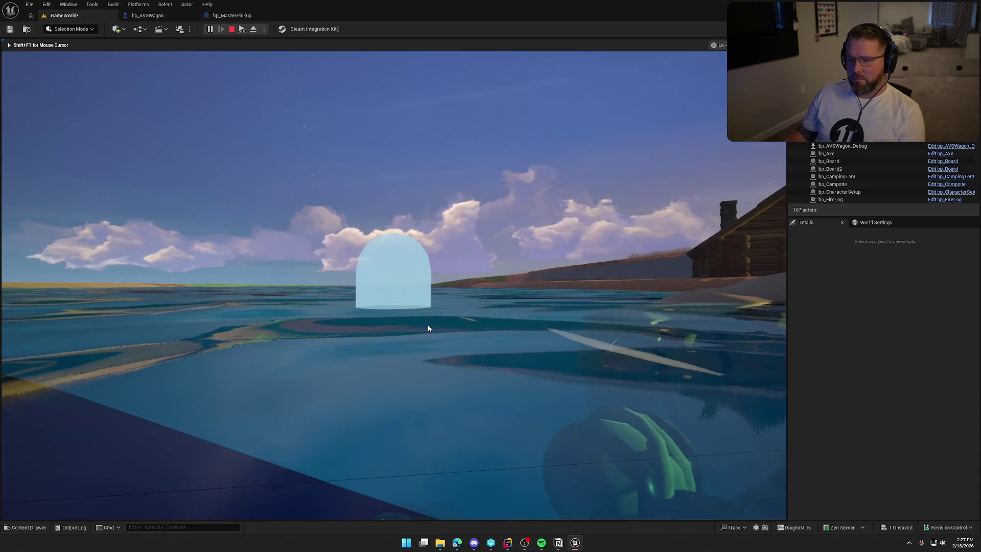
pyautogui.press('Escape')
# Restart play, drive the wagon into the water and tip it over sideways, then stop
pyautogui.hotkey('alt', 'p')
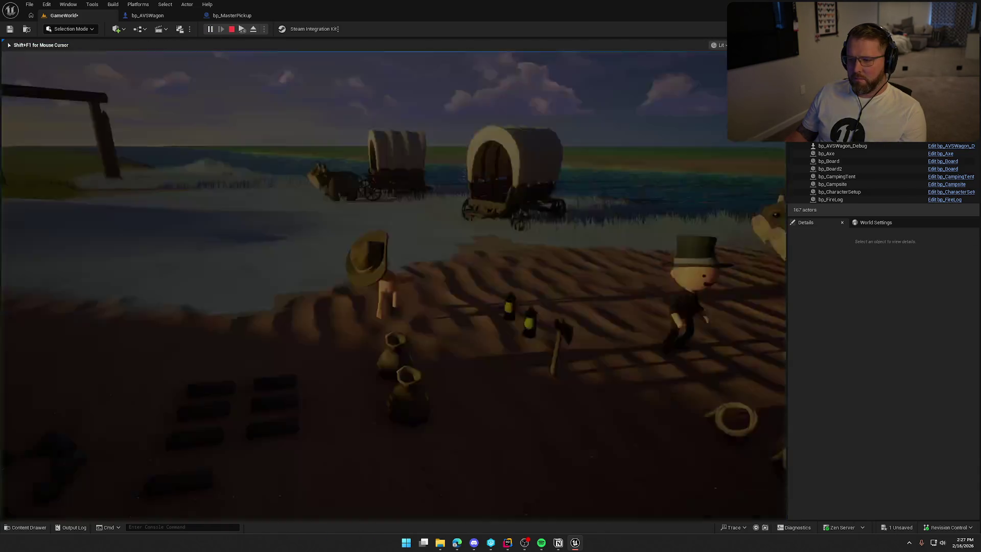
pyautogui.press('w')
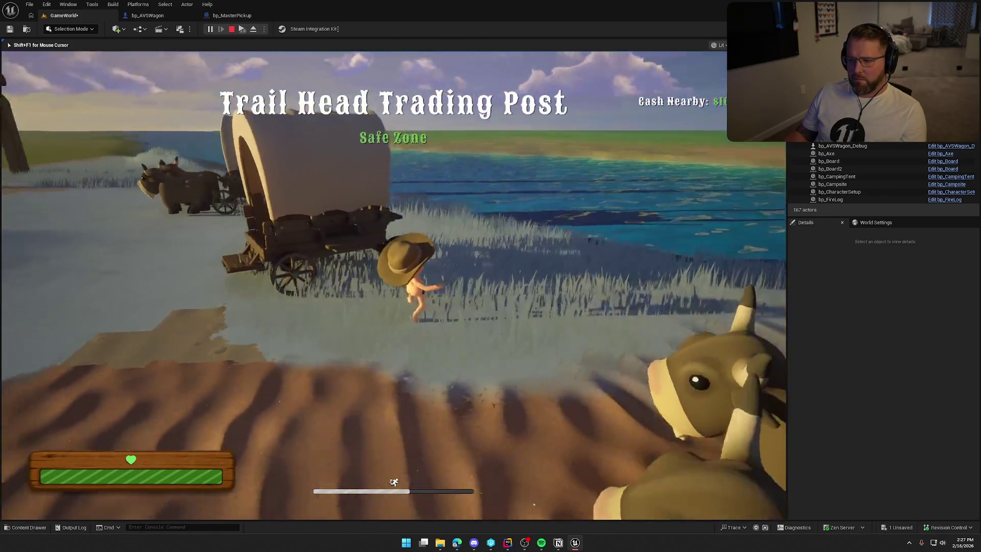
pyautogui.press('e')
pyautogui.press('w')
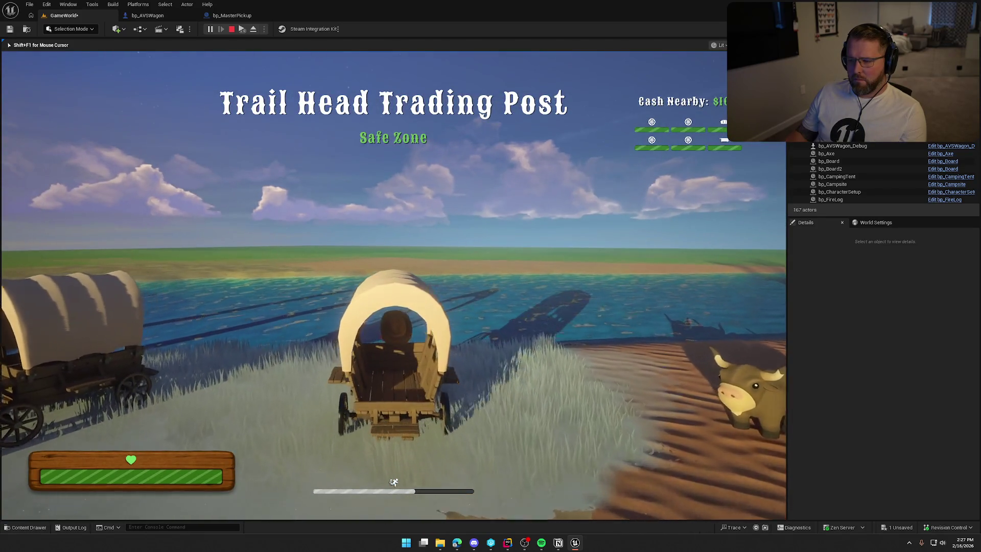
pyautogui.press('w')
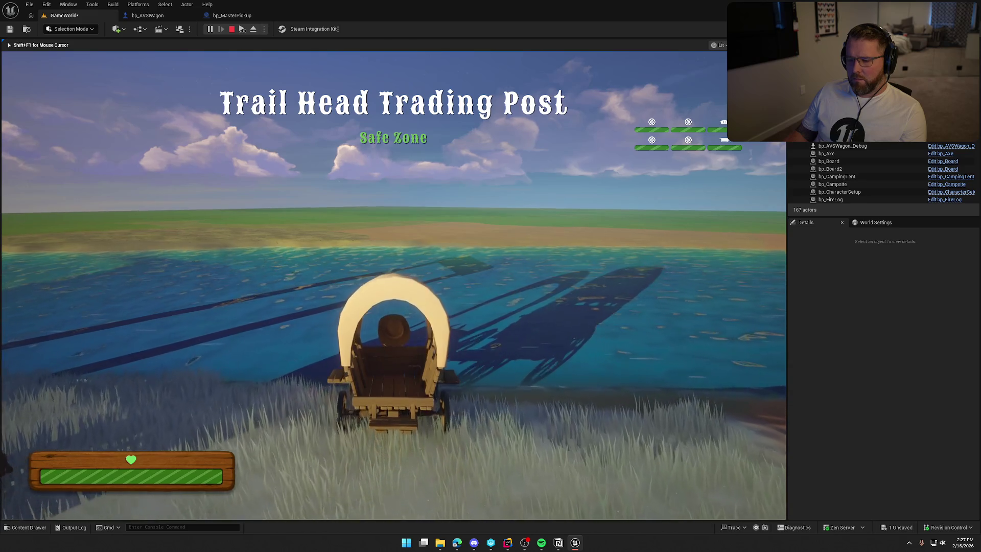
pyautogui.press('w')
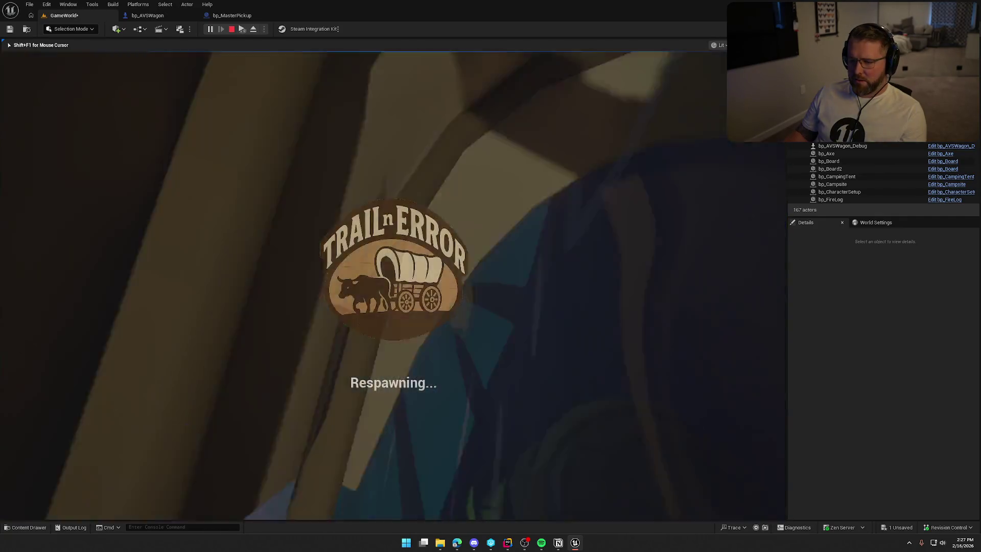
pyautogui.press('Escape')
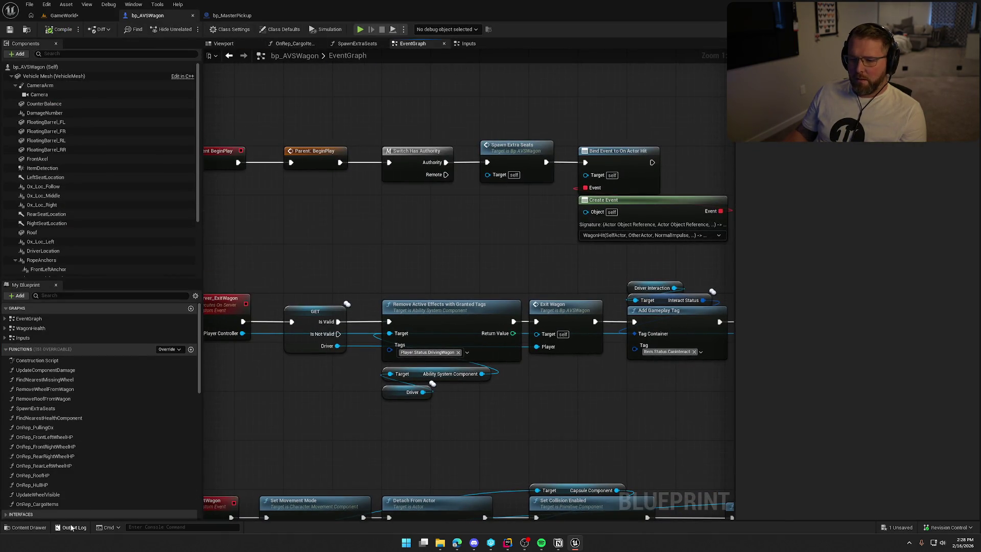
# Open bp_DeadPlayer from the Player folder and follow BeginPlay past the Delay and VOIP talker nodes
pyautogui.click(29, 527)
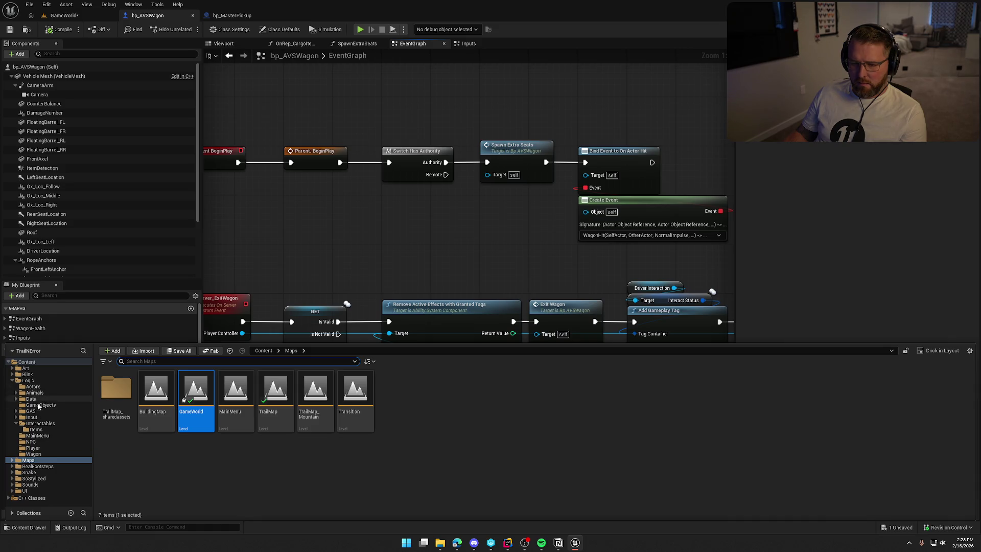
pyautogui.click(40, 449)
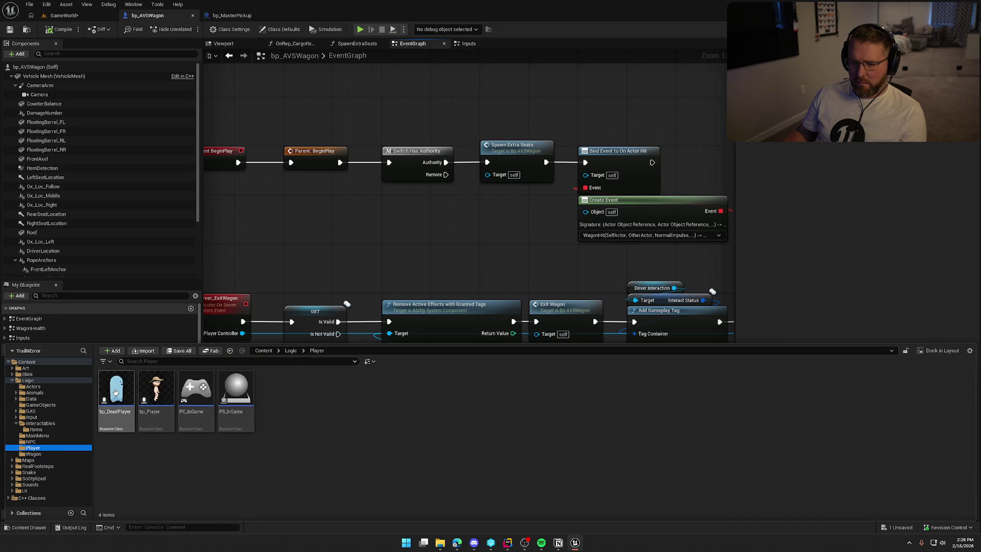
pyautogui.moveTo(473, 303); pyautogui.dragTo(439, 475)
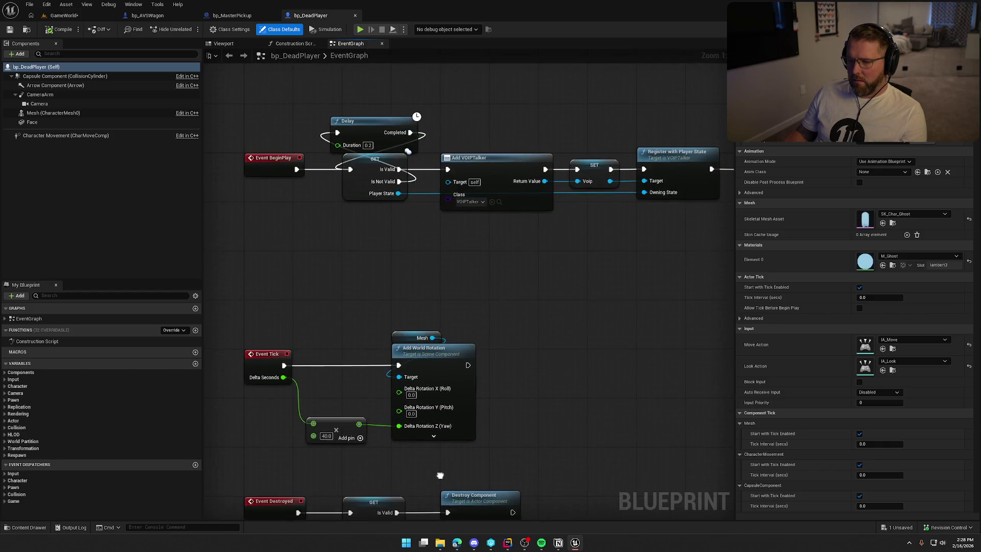
pyautogui.moveTo(531, 323); pyautogui.dragTo(391, 347)
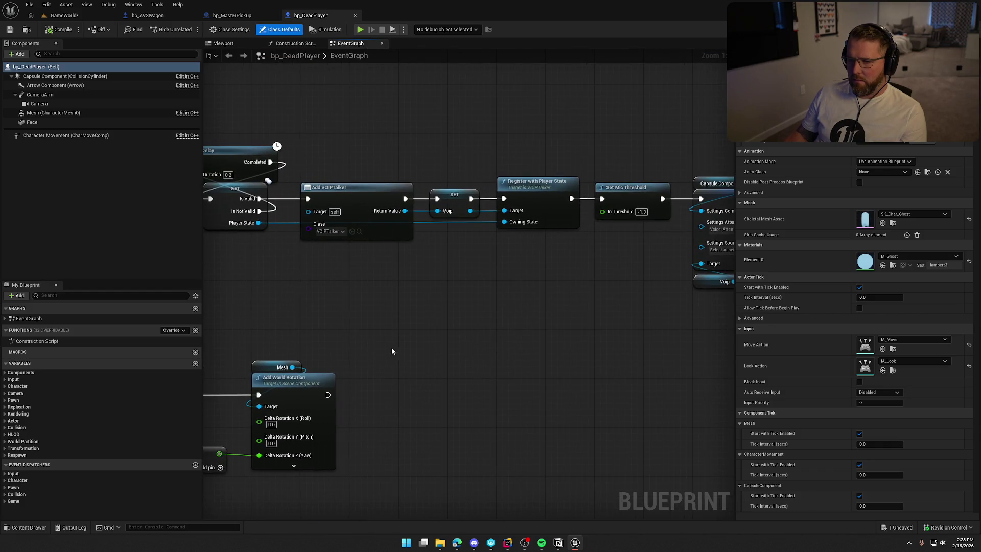
pyautogui.moveTo(450, 330); pyautogui.dragTo(297, 326)
pyautogui.moveTo(552, 344); pyautogui.dragTo(285, 333)
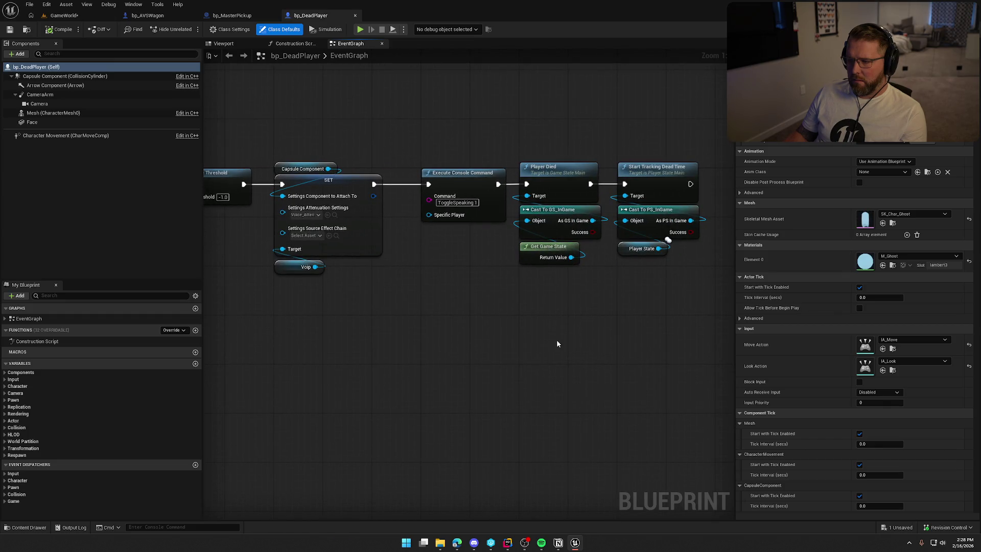
# Review the Set Mic Threshold node, then frame the chain's end at Start Tracking Dead Time
pyautogui.moveTo(450, 332)
pyautogui.mouseDown()
pyautogui.moveTo(689, 338)
pyautogui.moveTo(613, 286)
pyautogui.moveTo(428, 329)
pyautogui.moveTo(394, 327)
pyautogui.mouseUp()
pyautogui.moveTo(479, 332); pyautogui.dragTo(629, 317)
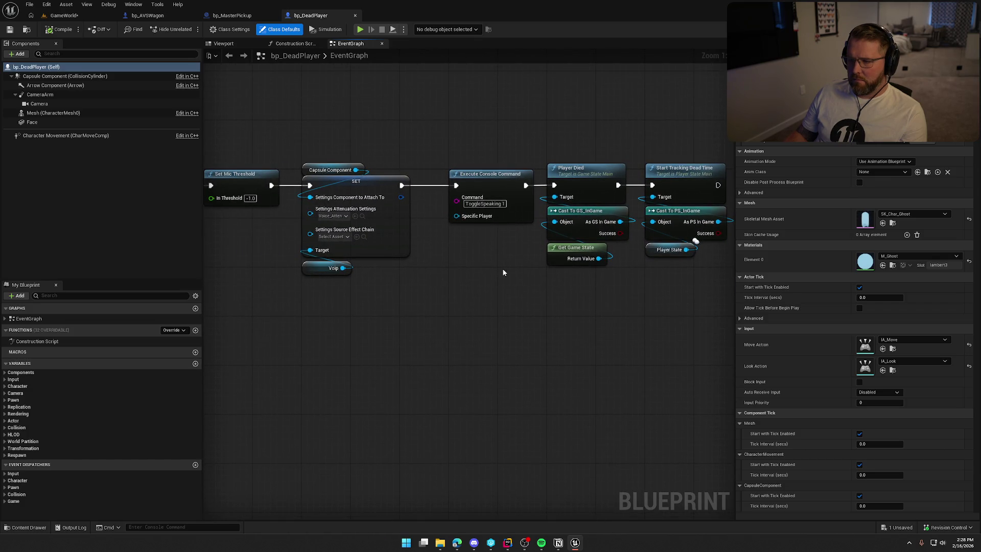
pyautogui.moveTo(503, 272); pyautogui.dragTo(447, 220)
pyautogui.click(499, 338)
pyautogui.moveTo(519, 344); pyautogui.dragTo(424, 261)
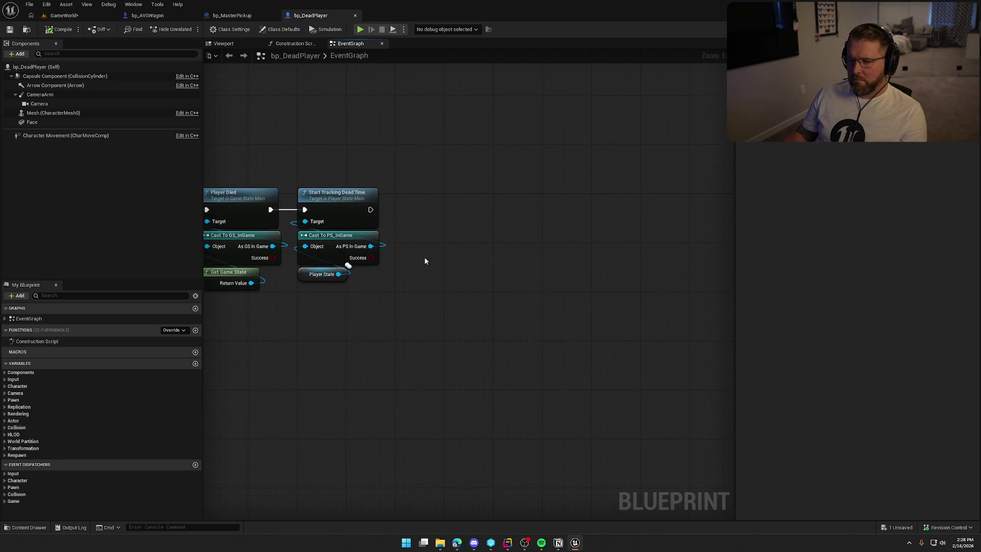
# Add a Branch driven by Is Locally Controlled after Start Tracking Dead Time
pyautogui.moveTo(373, 211); pyautogui.dragTo(470, 210)
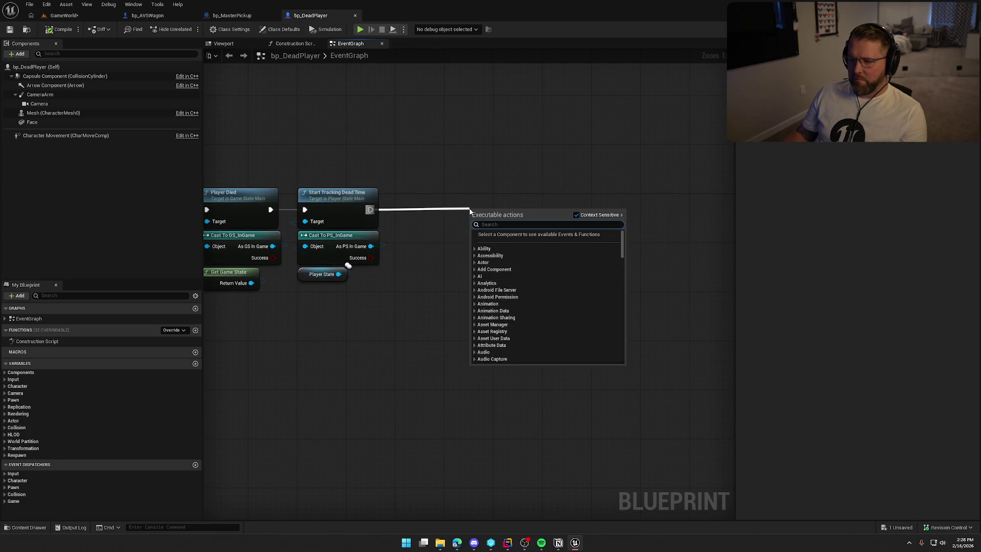
pyautogui.click(414, 217)
pyautogui.rightClick(428, 276)
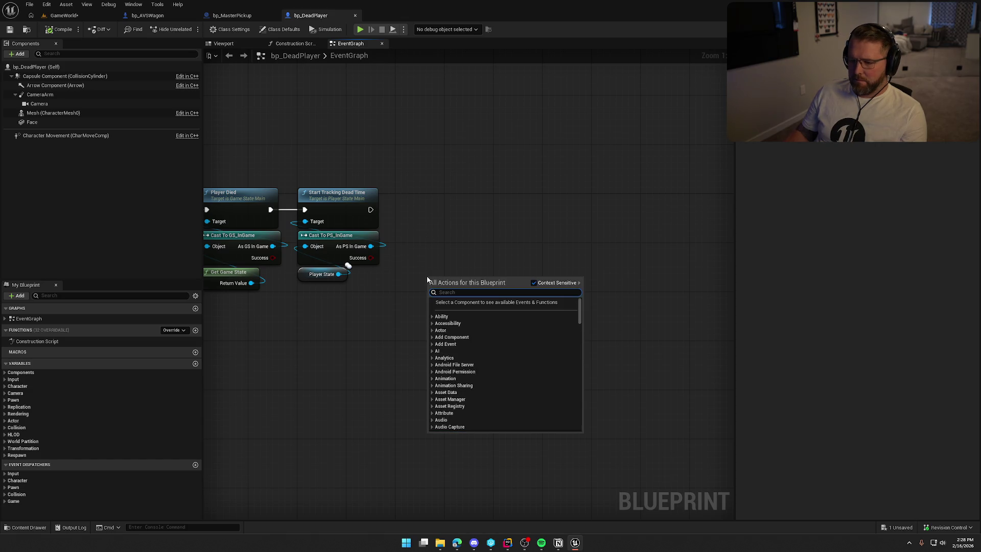
pyautogui.write('islocally')
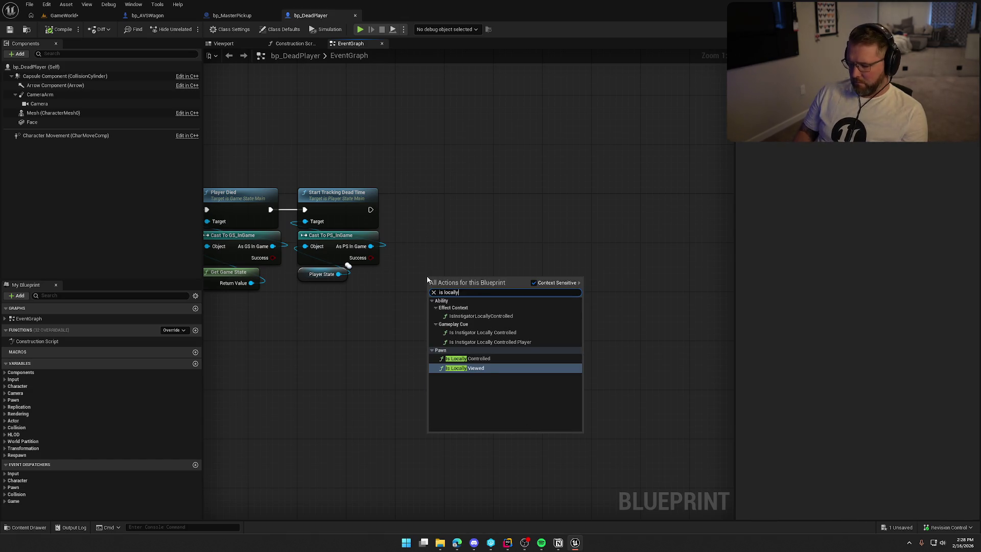
pyautogui.press('Return')
pyautogui.moveTo(474, 195)
pyautogui.mouseDown()
pyautogui.moveTo(927, 193)
pyautogui.moveTo(695, 200)
pyautogui.moveTo(863, 194)
pyautogui.moveTo(319, 171)
pyautogui.moveTo(95, 177)
pyautogui.mouseUp()
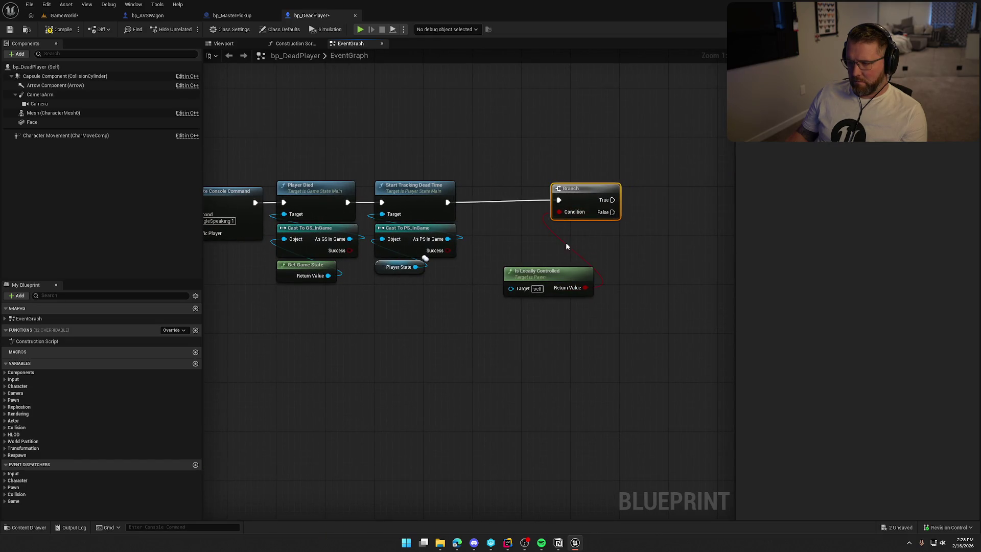
pyautogui.moveTo(556, 271); pyautogui.dragTo(599, 230)
pyautogui.keyDown('ctrl'); pyautogui.click(587, 194); pyautogui.keyUp('ctrl')
pyautogui.moveTo(586, 194); pyautogui.dragTo(506, 194)
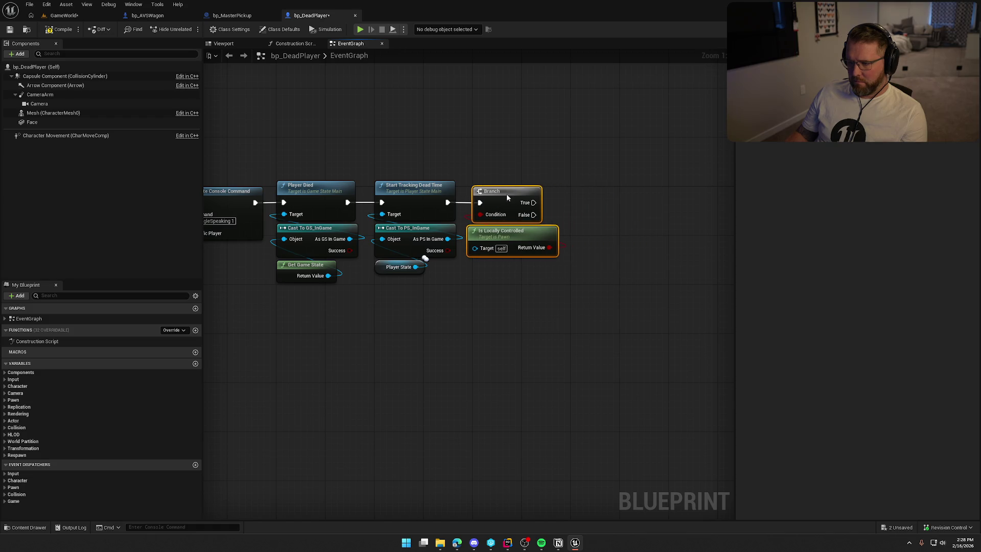
pyautogui.moveTo(535, 158); pyautogui.dragTo(475, 162)
# Wire Get Player Controller into a Set Control Rotation node placed beside the Branch
pyautogui.rightClick(512, 213)
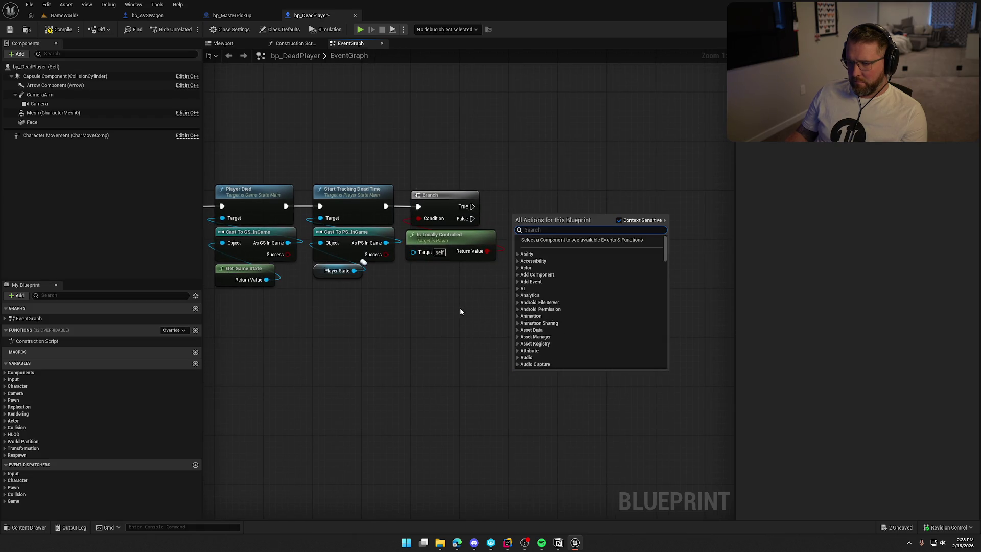
pyautogui.click(468, 286)
pyautogui.moveTo(475, 276)
pyautogui.mouseDown()
pyautogui.moveTo(679, 283)
pyautogui.moveTo(449, 286)
pyautogui.mouseUp()
pyautogui.rightClick(436, 281)
pyautogui.write('get p')
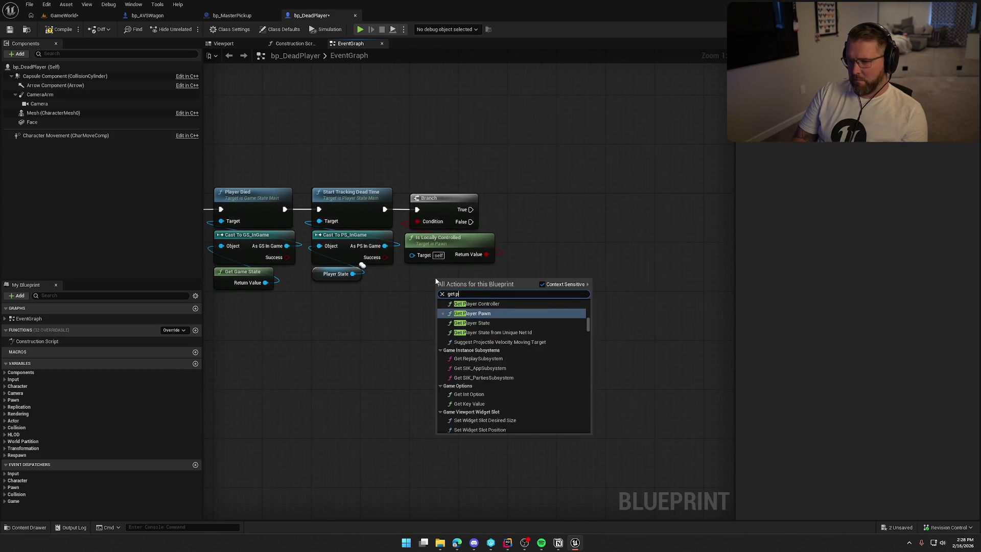
pyautogui.write('layer controller')
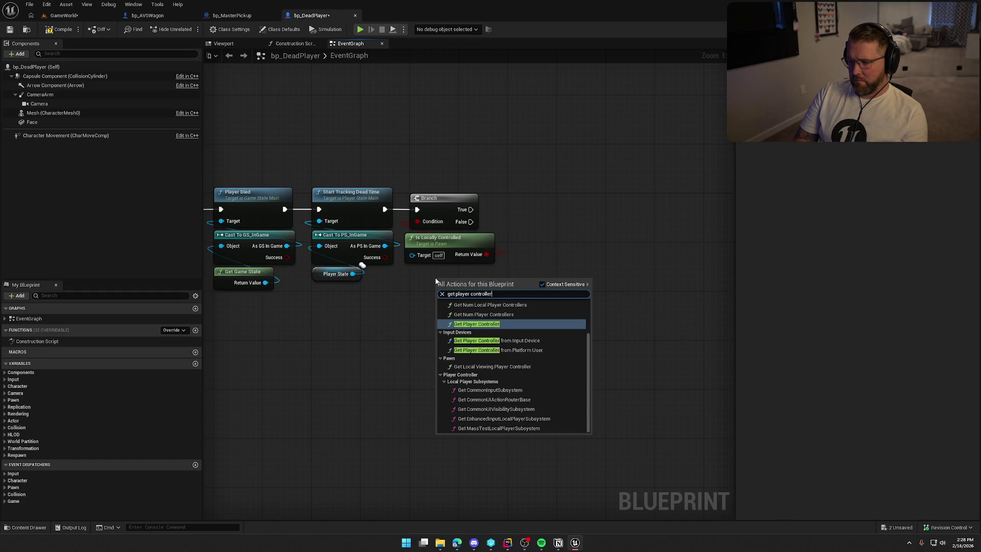
pyautogui.press('Return')
pyautogui.moveTo(523, 289); pyautogui.dragTo(565, 258)
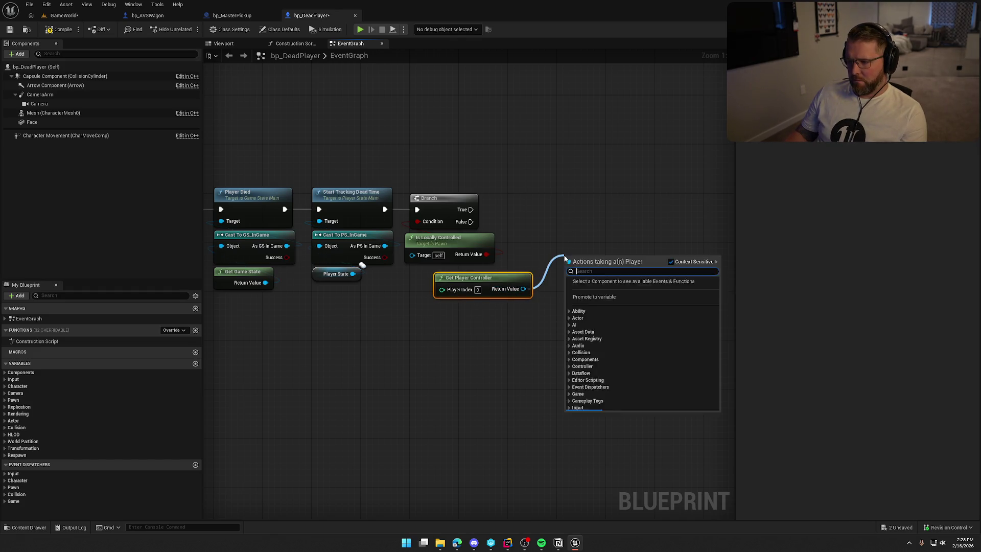
pyautogui.write('set control')
pyautogui.press('Return')
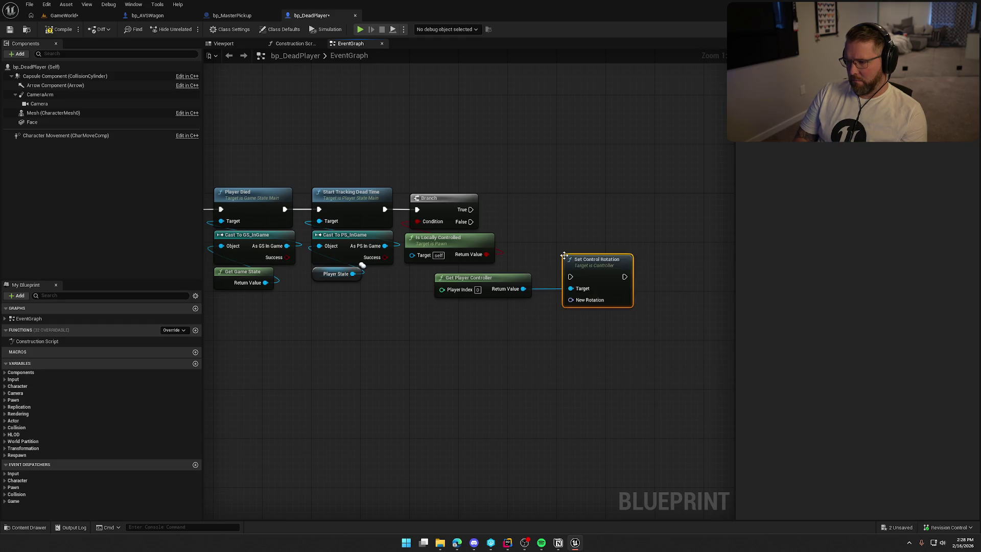
pyautogui.moveTo(591, 280); pyautogui.dragTo(541, 206)
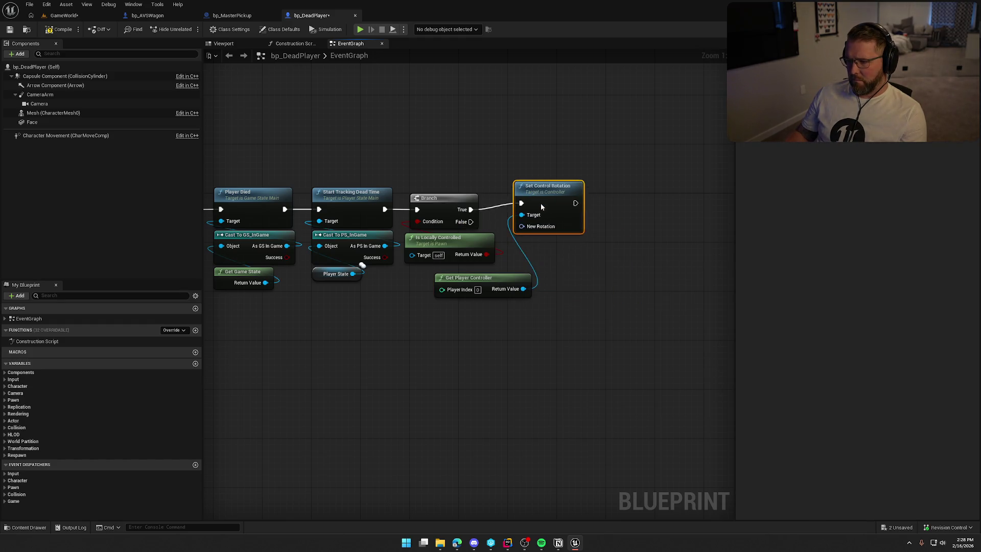
pyautogui.moveTo(501, 276); pyautogui.dragTo(469, 276)
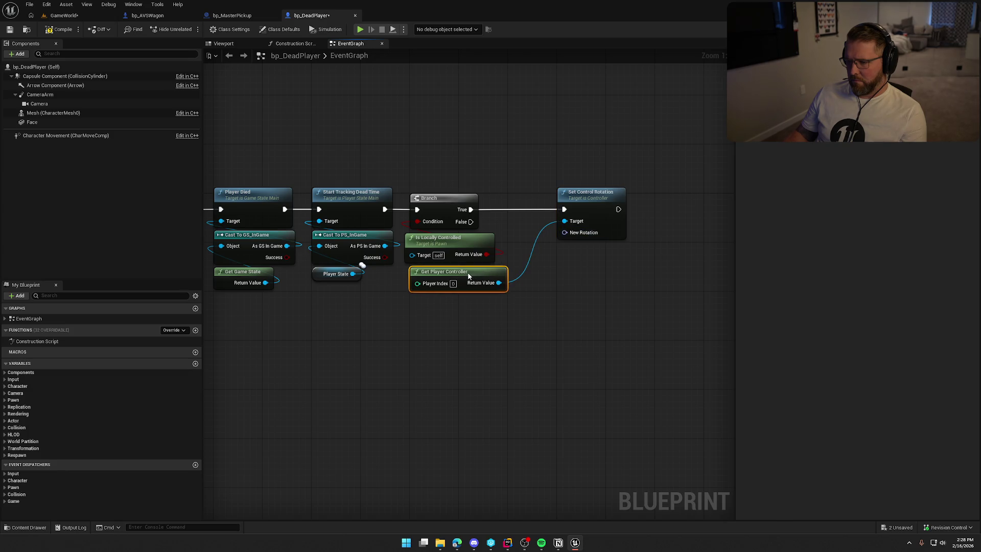
# Turn off CameraArm's Inherit Roll, split New Rotation into roll, pitch and yaw, and compile
pyautogui.click(41, 95)
pyautogui.click(859, 306)
pyautogui.moveTo(600, 359); pyautogui.dragTo(518, 350)
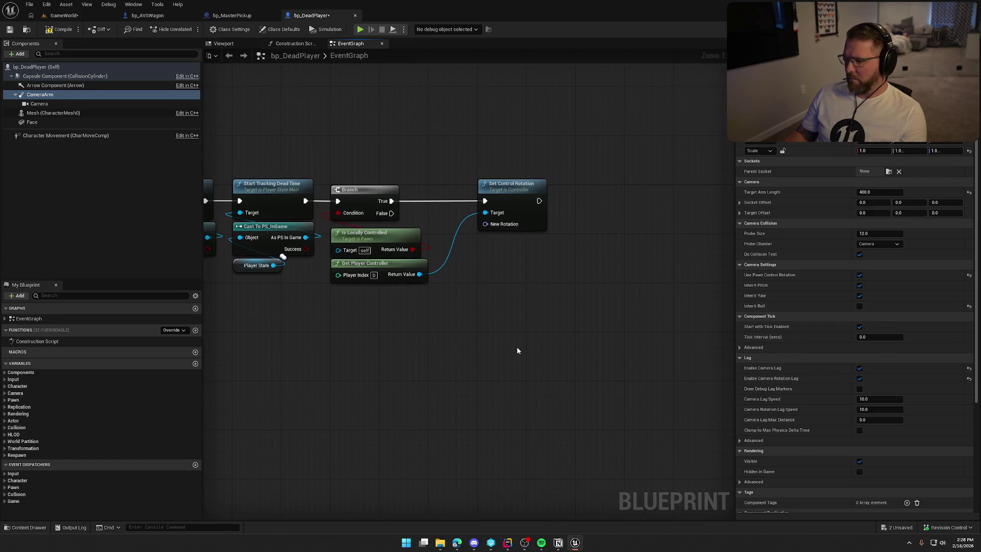
pyautogui.rightClick(486, 227)
pyautogui.click(503, 256)
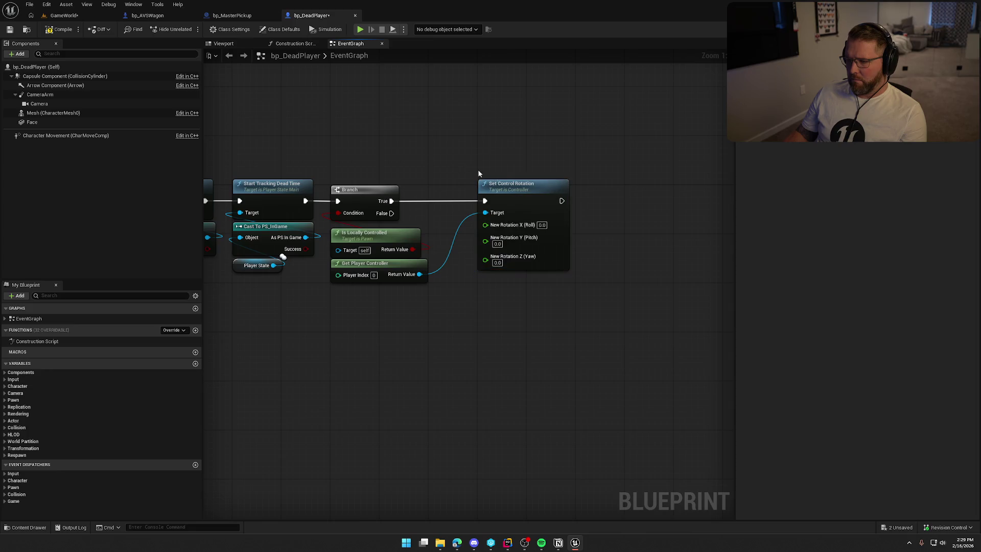
pyautogui.click(57, 30)
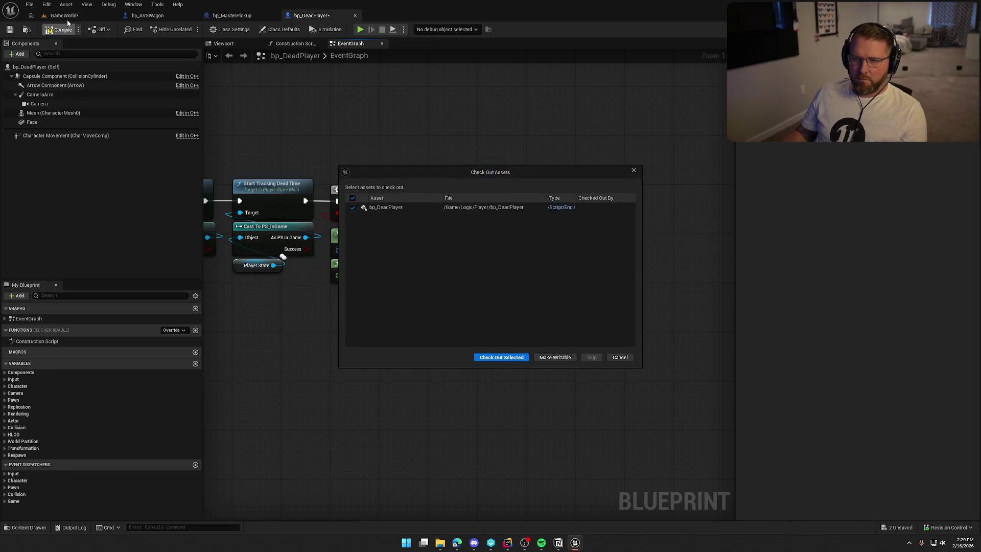
# Finish compiling past the Check Out Assets prompt, then retest by flipping the wagon until respawn
pyautogui.click(494, 357)
pyautogui.moveTo(262, 128); pyautogui.dragTo(363, 148)
pyautogui.click(69, 16)
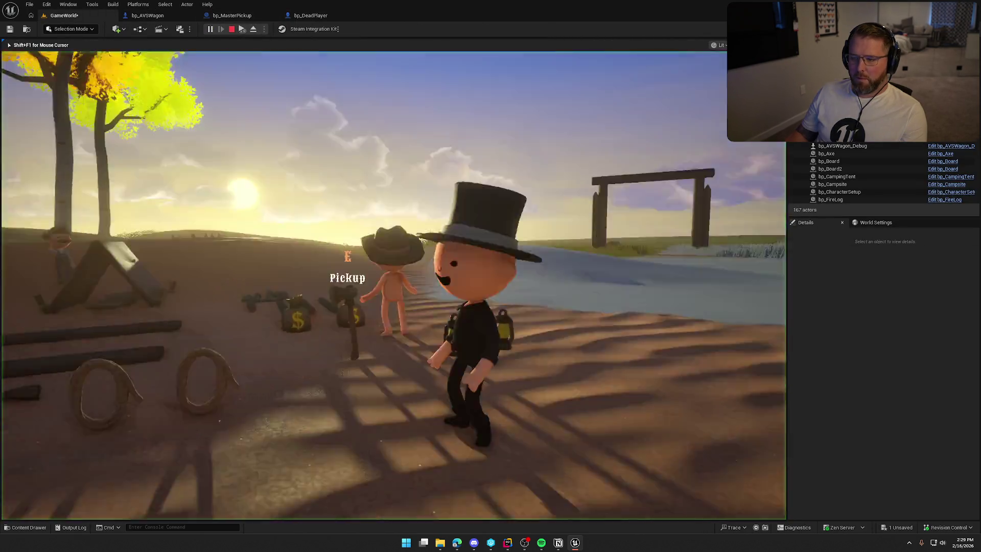
pyautogui.press('w')
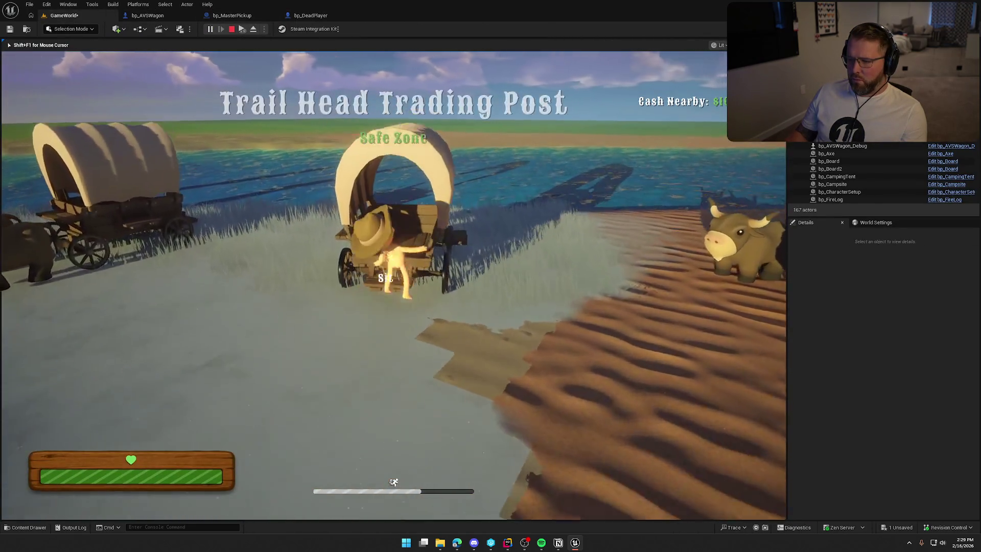
pyautogui.press('e')
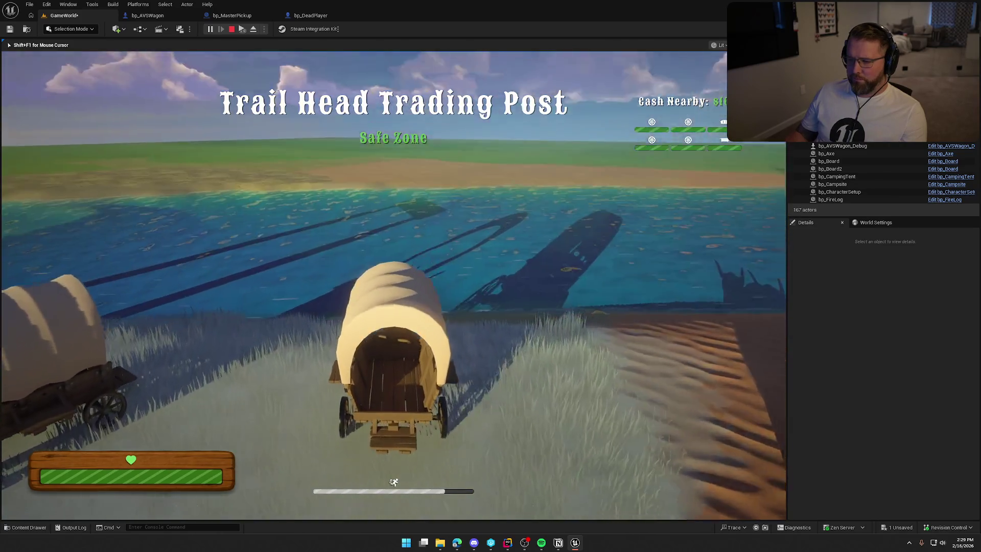
pyautogui.press('w')
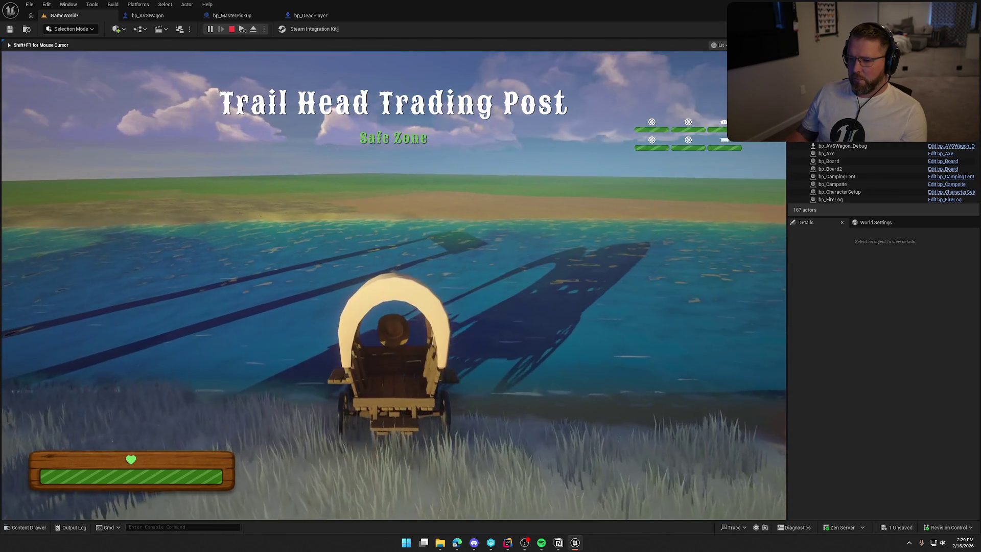
pyautogui.press('a')
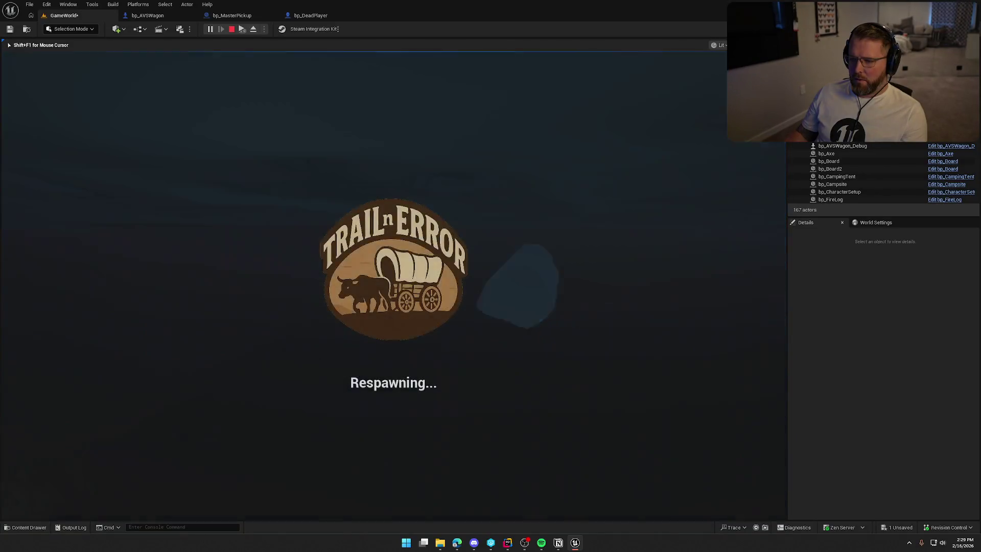
pyautogui.press('Escape')
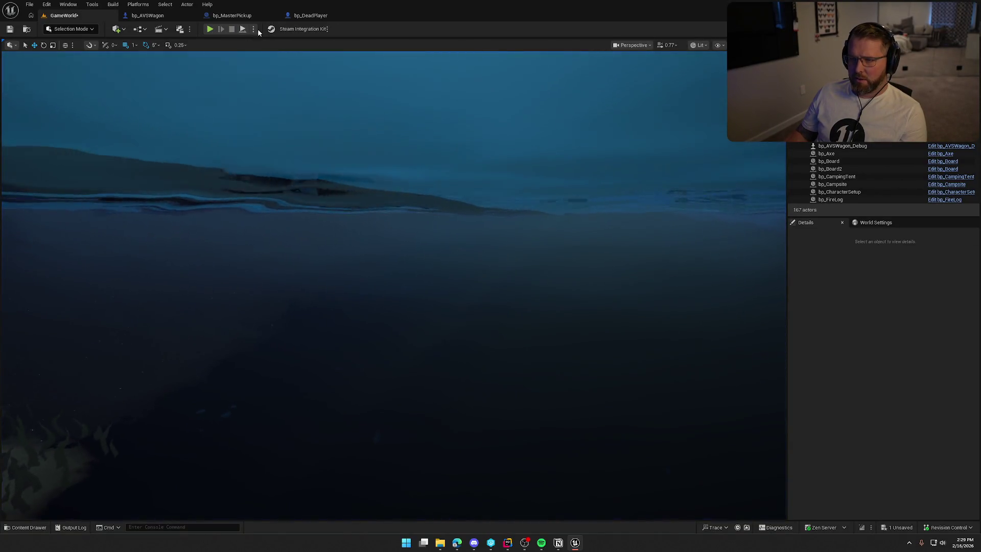
# Inspect the capsule and mesh components, then filter bp_DeadPlayer's Class Defaults by 'rotation'
pyautogui.click(309, 15)
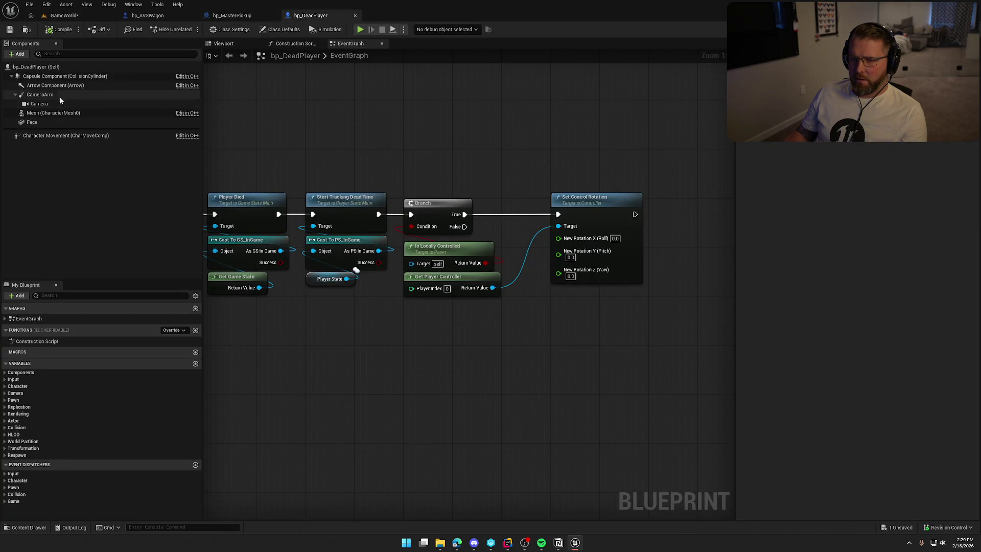
pyautogui.click(103, 77)
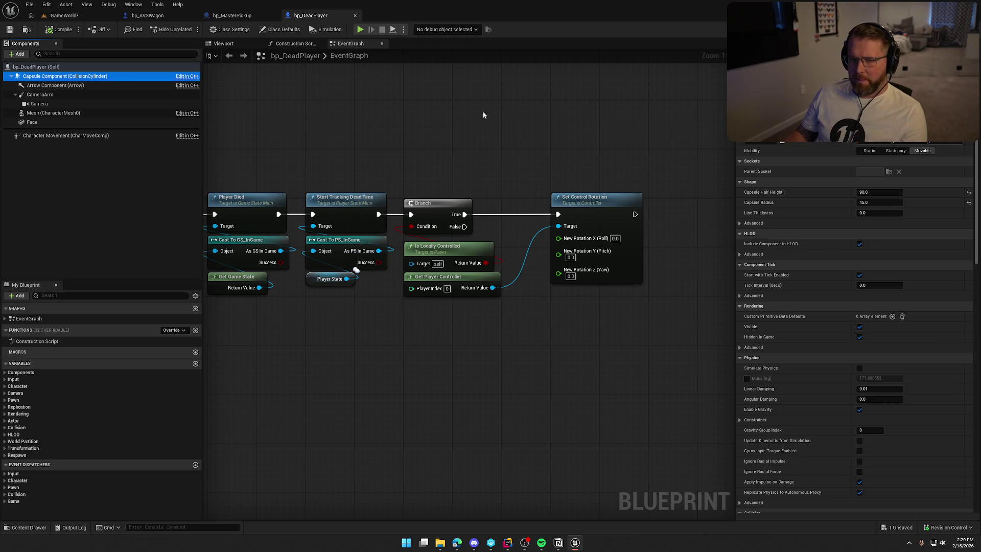
pyautogui.click(356, 270)
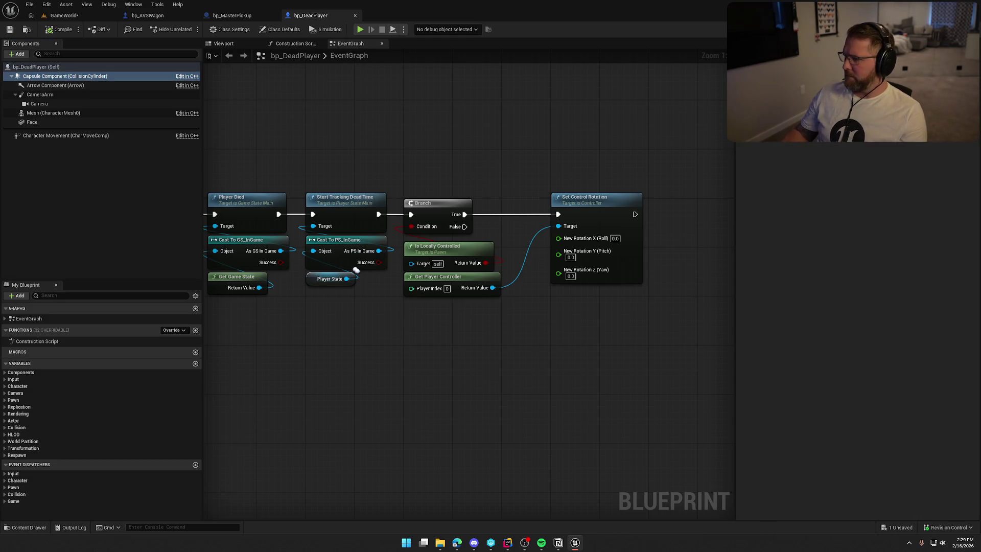
pyautogui.click(46, 113)
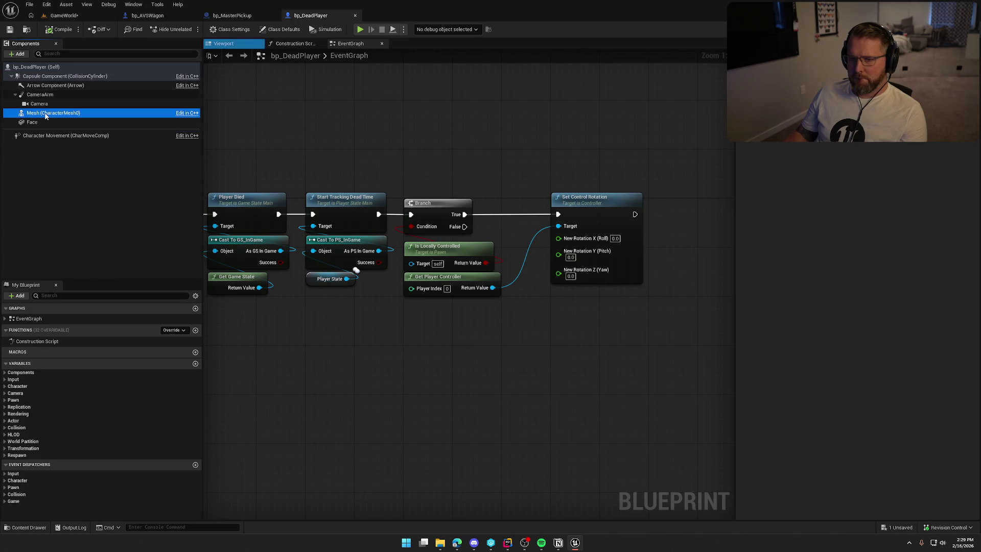
pyautogui.click(45, 69)
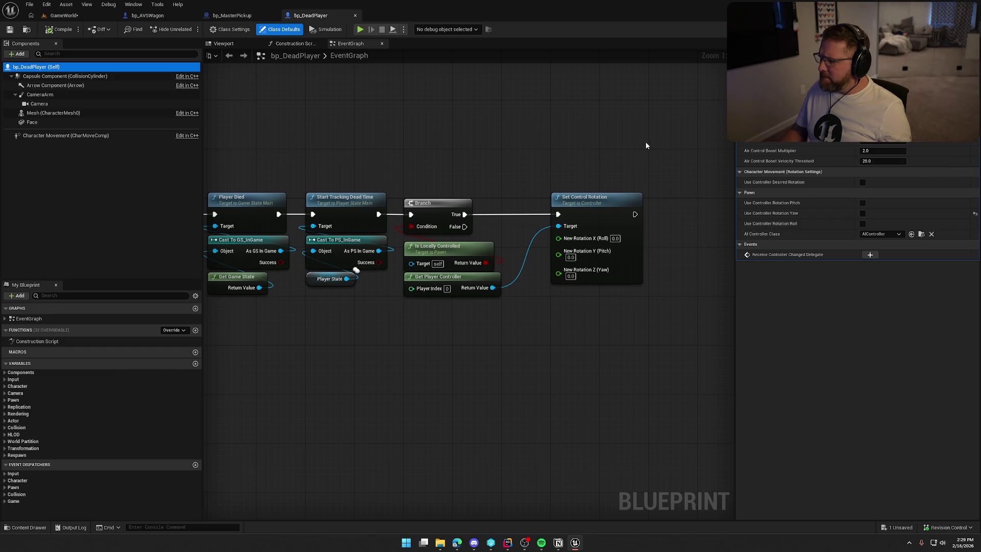
pyautogui.moveTo(473, 157)
pyautogui.mouseDown()
pyautogui.moveTo(490, 61)
pyautogui.moveTo(504, 260)
pyautogui.moveTo(638, 136)
pyautogui.moveTo(374, 339)
pyautogui.moveTo(307, 360)
pyautogui.moveTo(326, 368)
pyautogui.mouseUp()
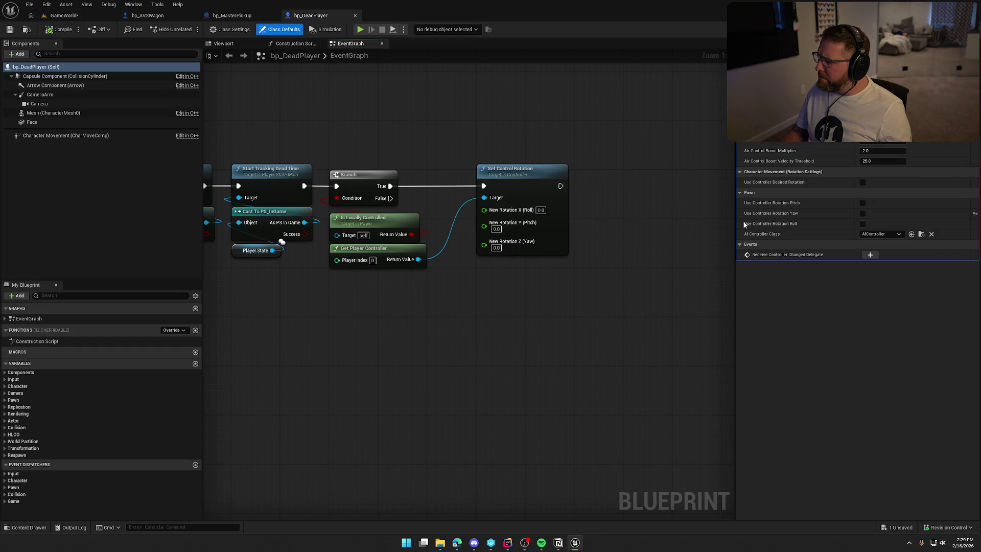
pyautogui.write('rotation')
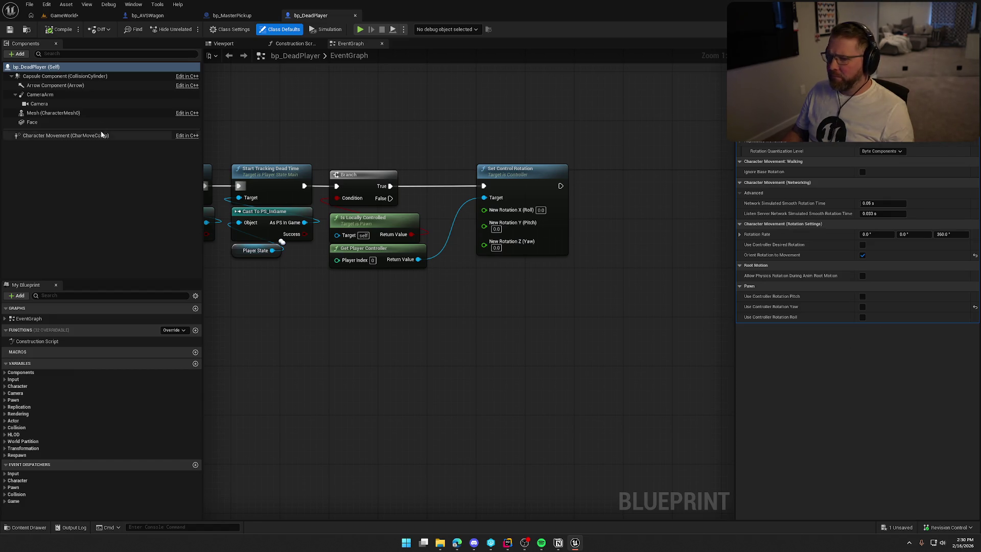
# Parent the Face component under Mesh (CharacterMesh0), recompile, and view the ghost front-on
pyautogui.click(56, 95)
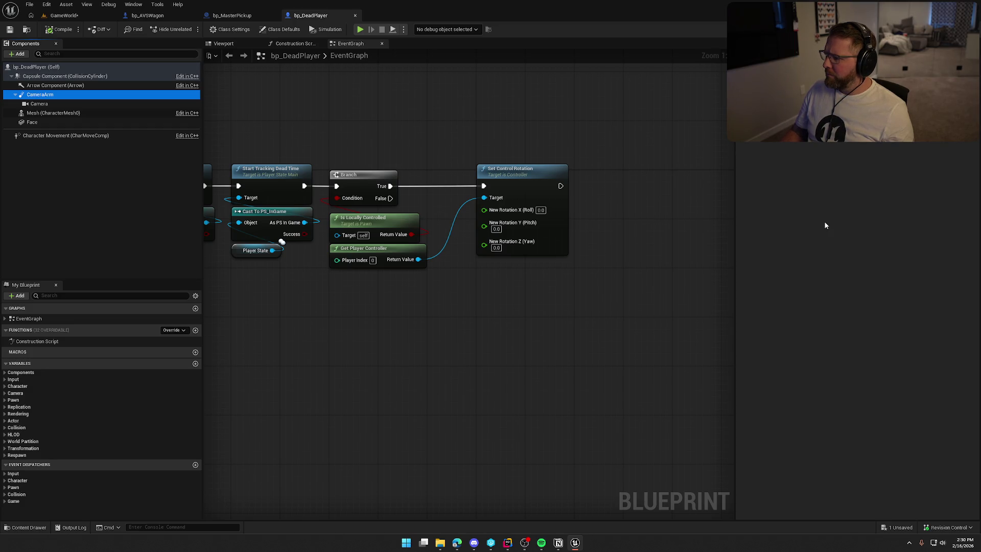
pyautogui.click(47, 115)
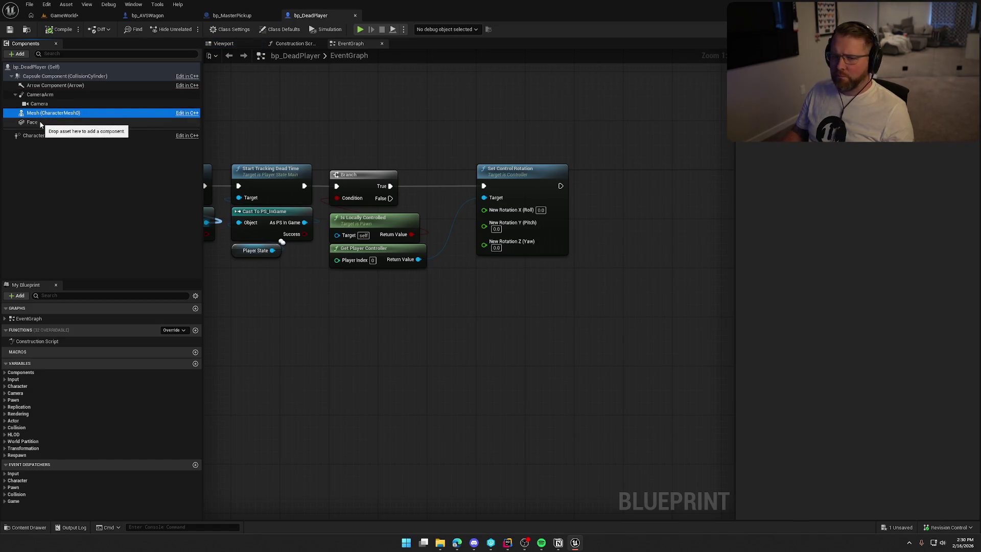
pyautogui.click(41, 123)
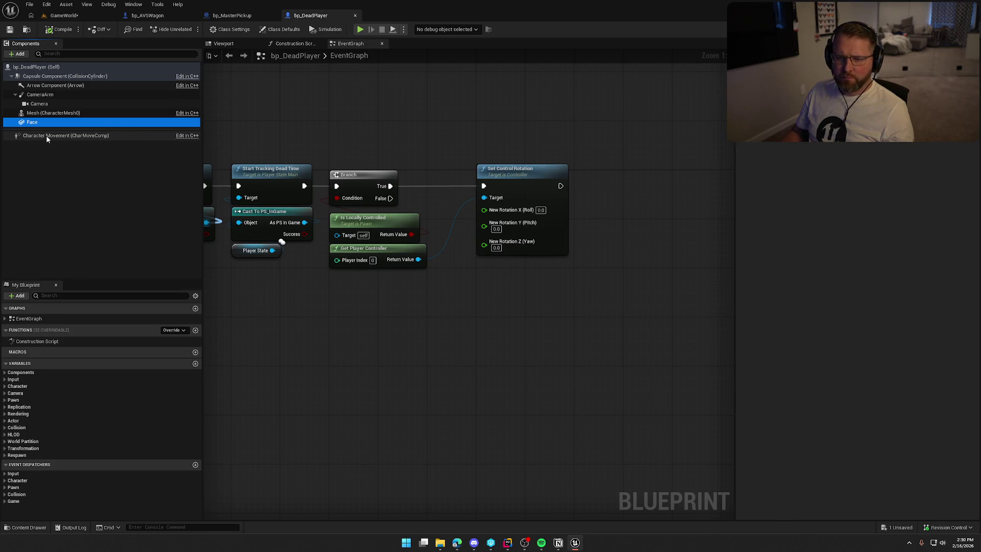
pyautogui.moveTo(46, 136)
pyautogui.moveTo(32, 122); pyautogui.dragTo(49, 114)
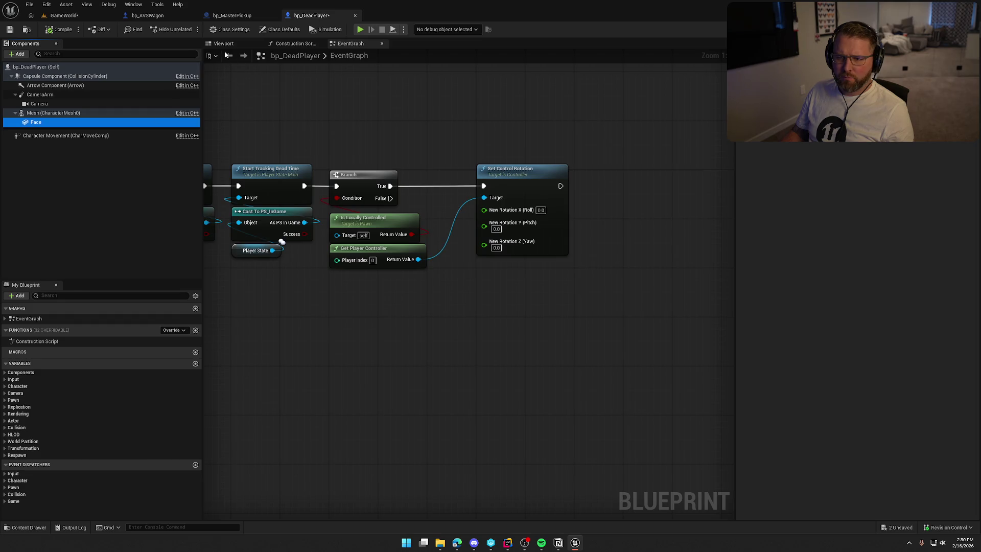
pyautogui.click(55, 30)
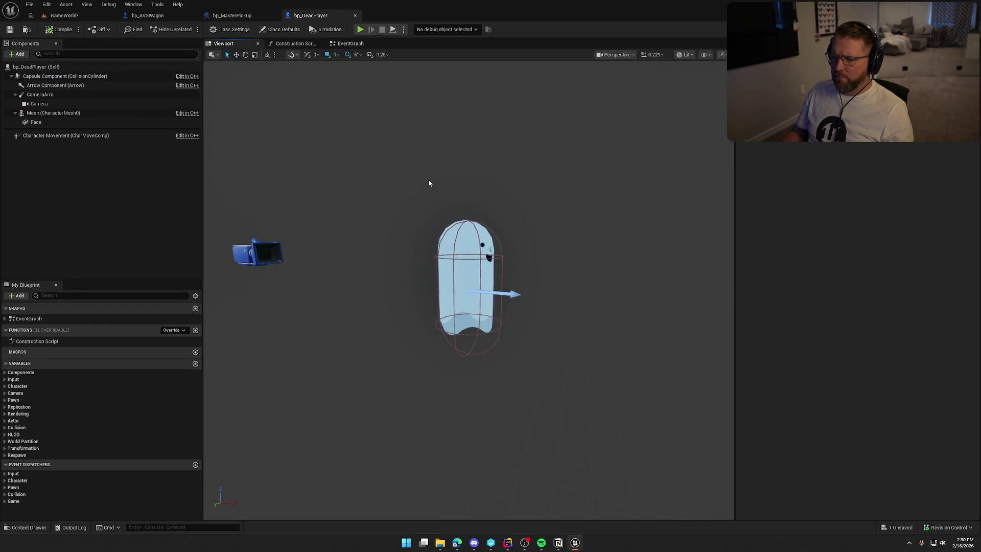
pyautogui.moveTo(429, 183)
pyautogui.mouseDown()
pyautogui.moveTo(445, 184)
pyautogui.moveTo(449, 169)
pyautogui.moveTo(434, 183)
pyautogui.mouseUp()
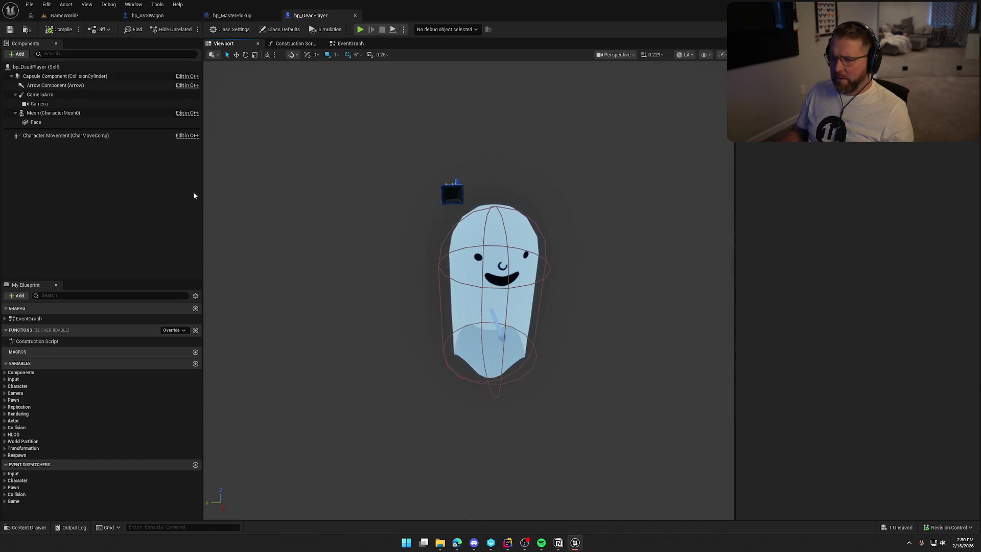
# Open MI_FaceCard_Ghost from the Face material and toggle the Emissive override on then off
pyautogui.click(62, 123)
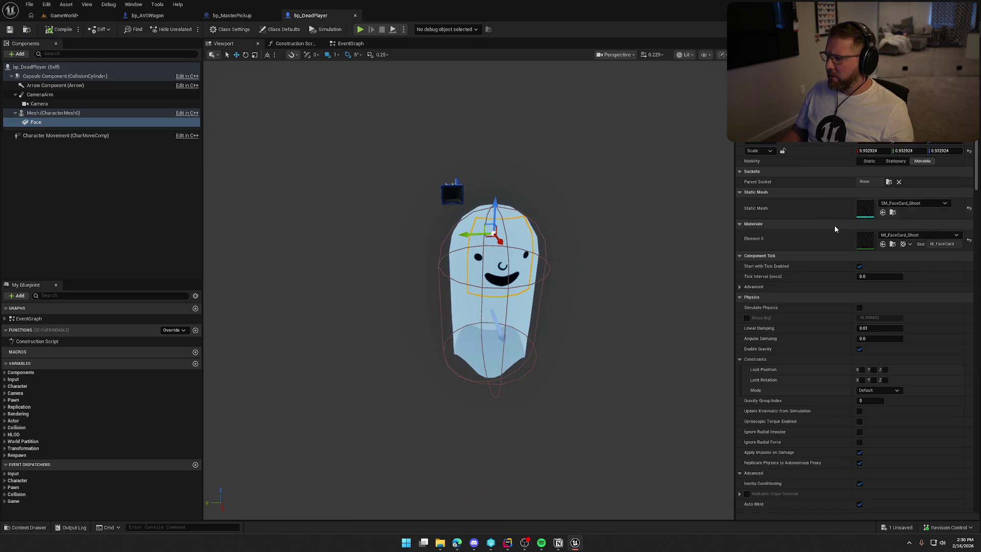
pyautogui.doubleClick(864, 240)
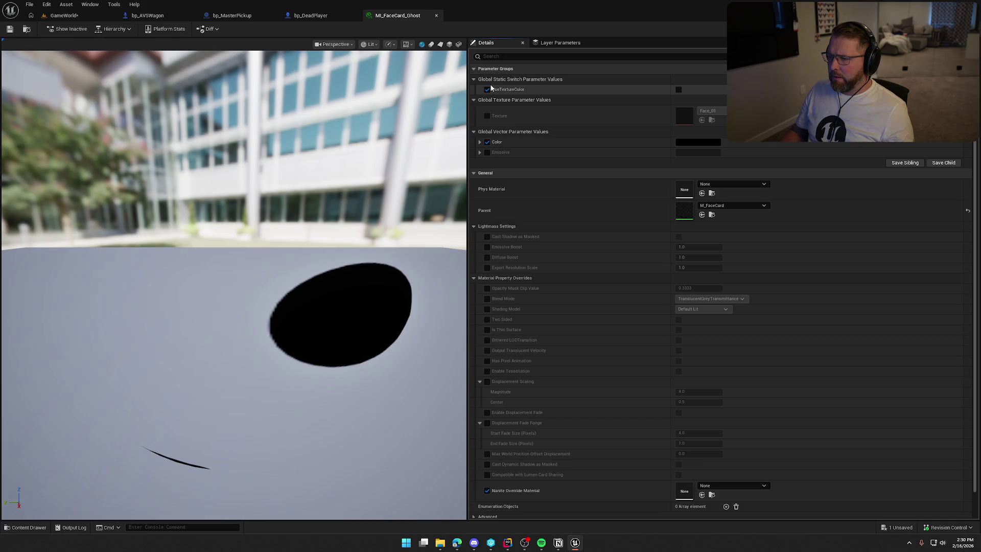
pyautogui.click(480, 153)
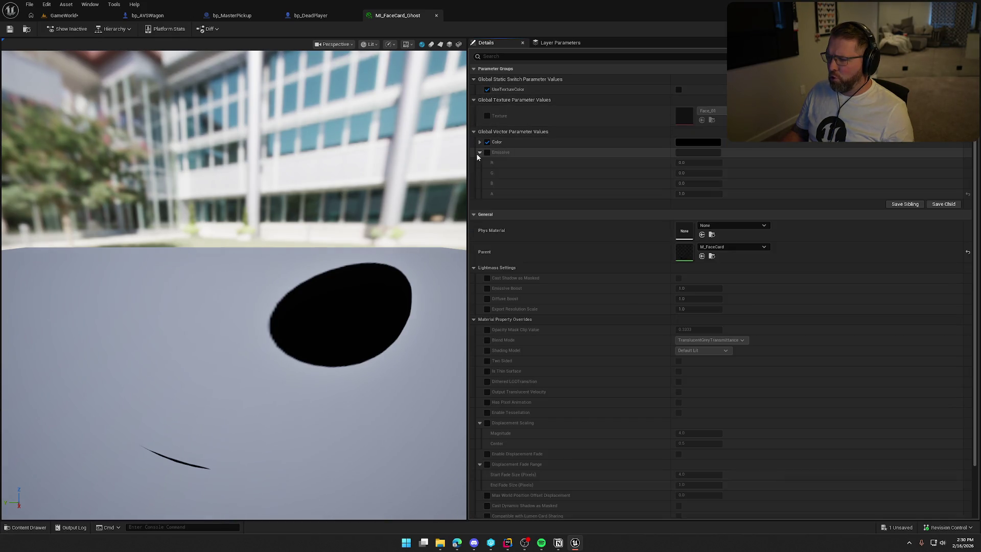
pyautogui.click(480, 153)
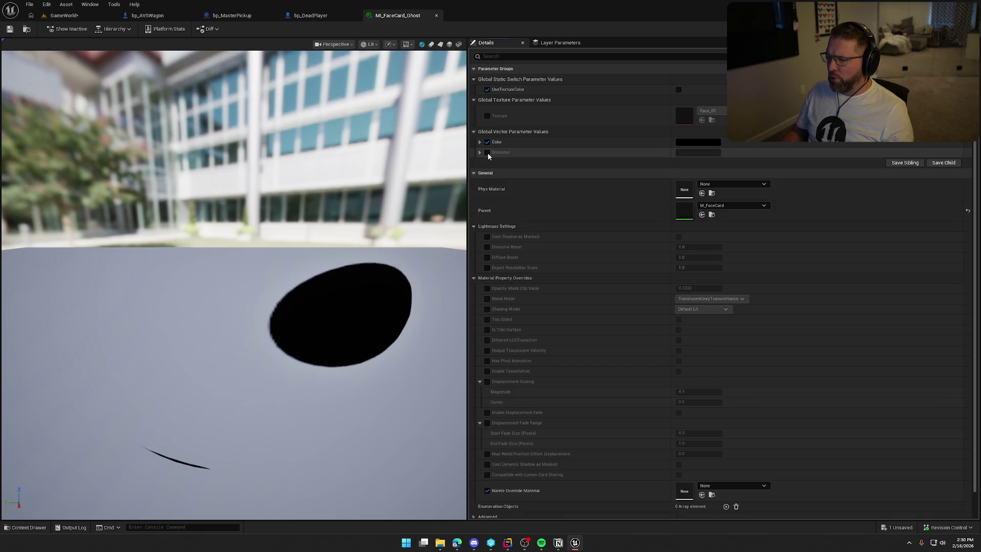
pyautogui.click(487, 152)
pyautogui.click(487, 153)
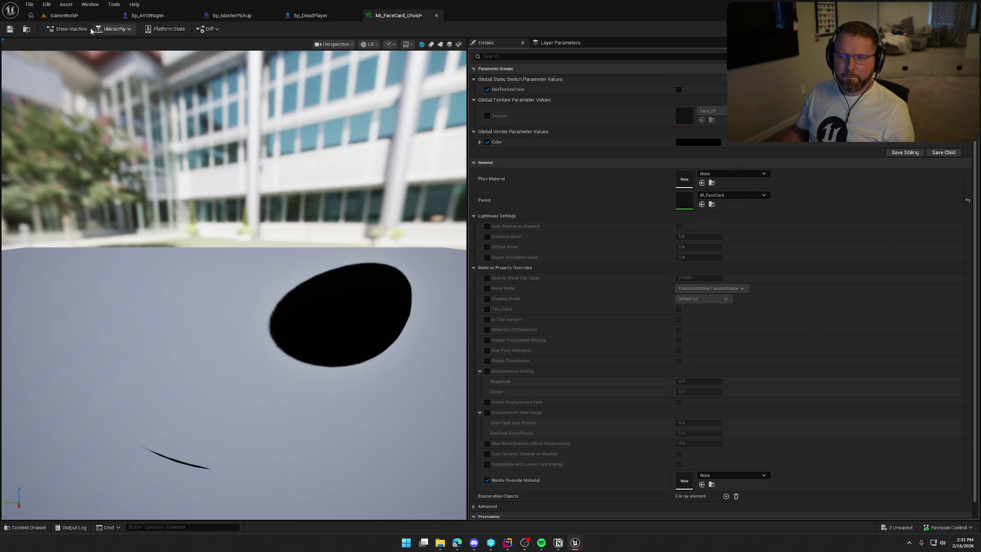
pyautogui.click(711, 204)
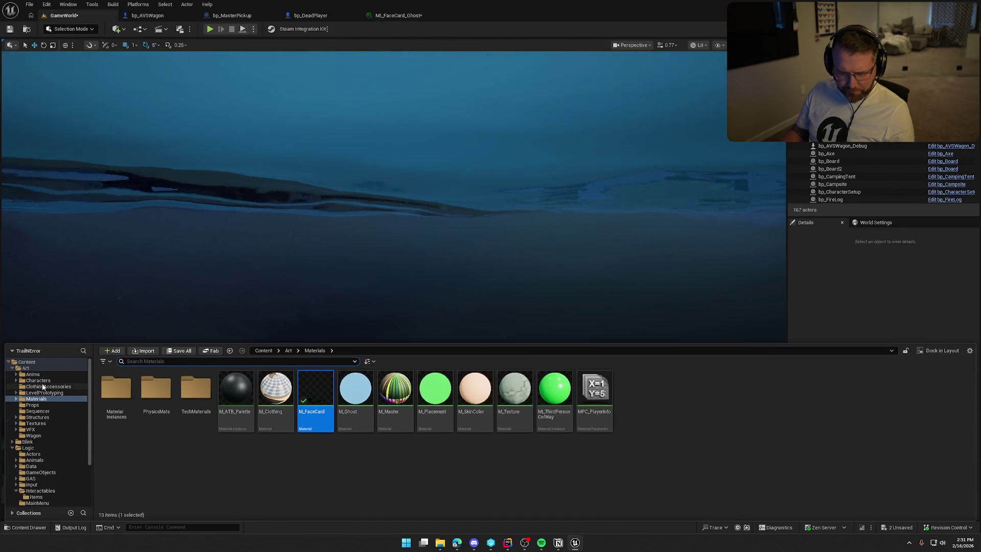
# Browse the Art/Props static meshes, select SM_MoneyBag, and close the Content Drawer
pyautogui.click(49, 404)
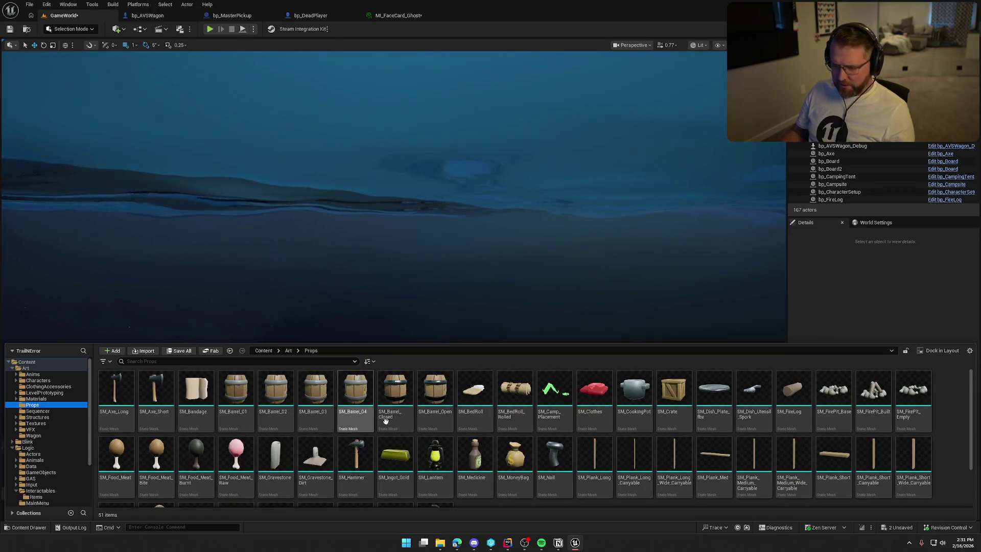
pyautogui.scroll(-3, 510, 449)
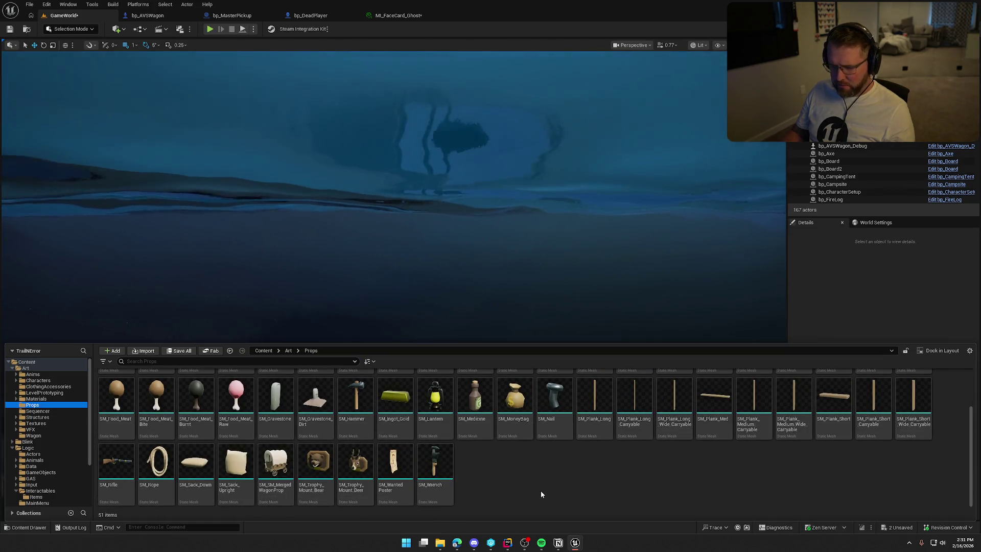
pyautogui.scroll(3, 541, 490)
pyautogui.click(515, 457)
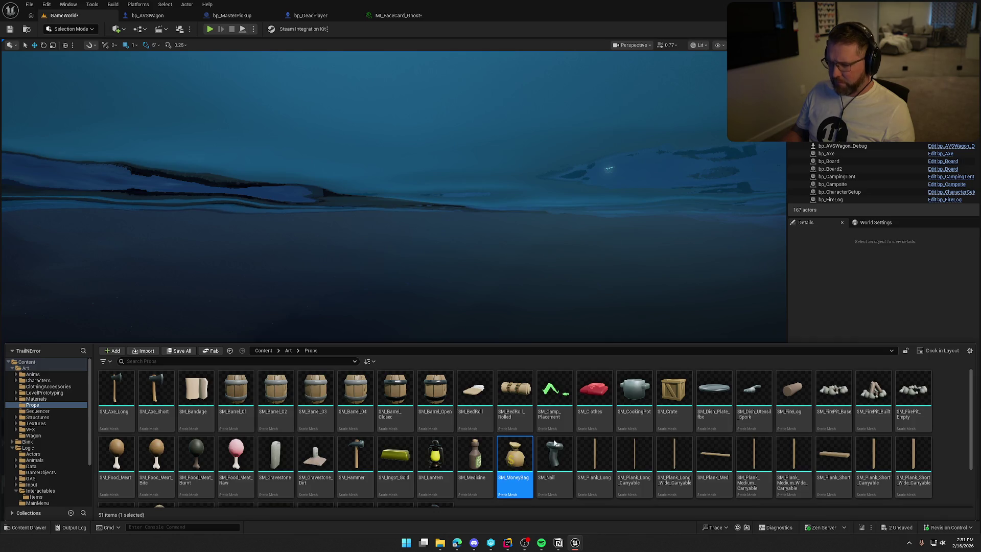
pyautogui.click(709, 300)
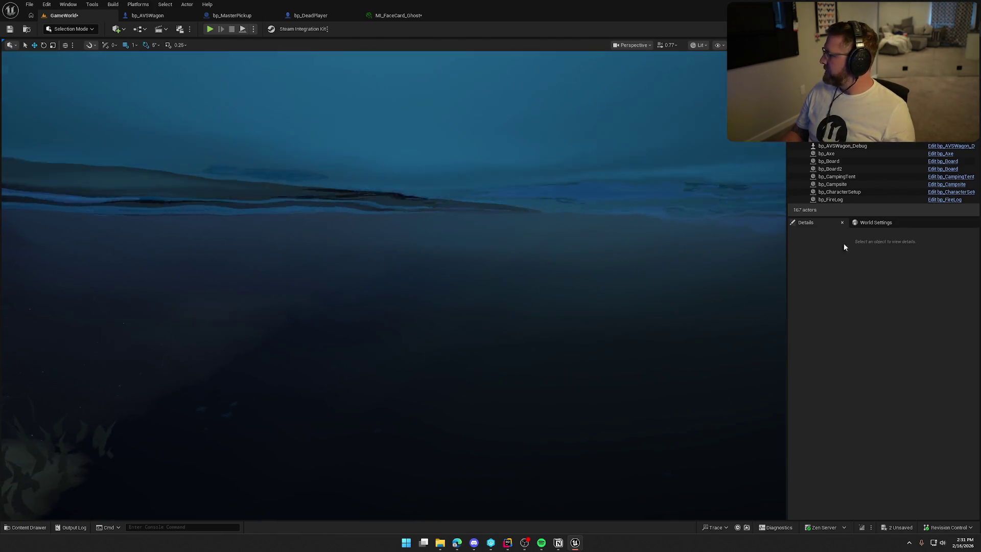
# Save GameWorld, play-test until the character drowns in the water, then return to MI_FaceCard_Ghost
pyautogui.click(10, 30)
pyautogui.moveTo(240, 120); pyautogui.dragTo(310, 134)
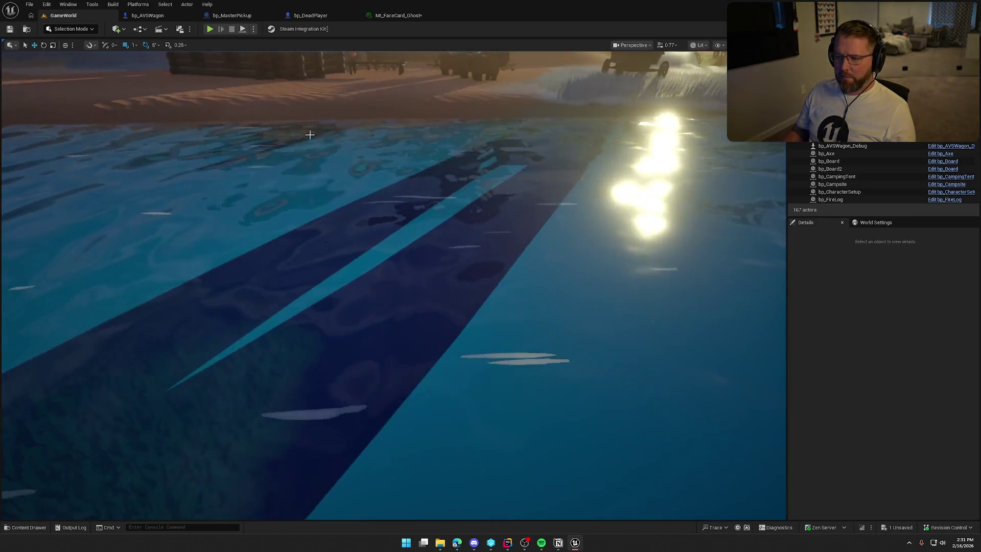
pyautogui.click(209, 29)
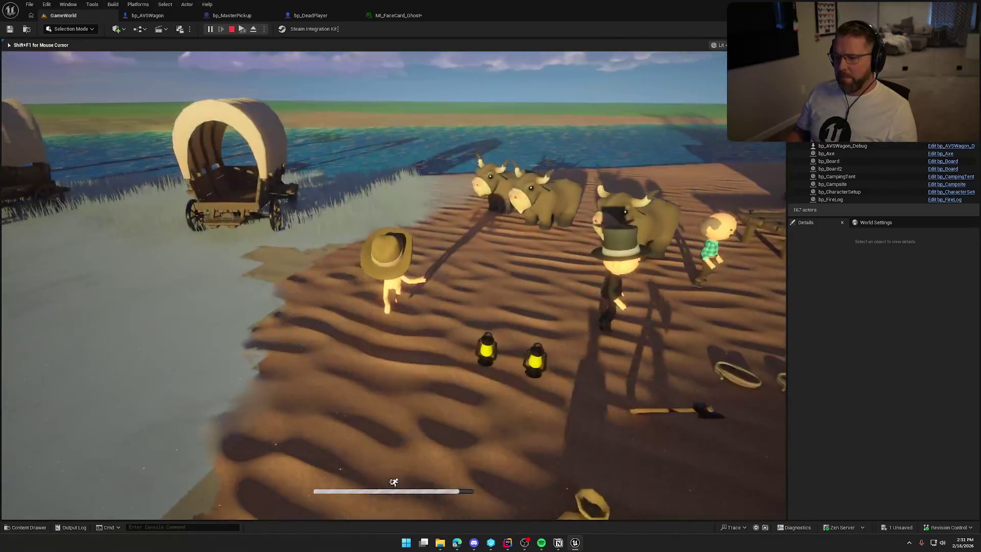
pyautogui.press('w')
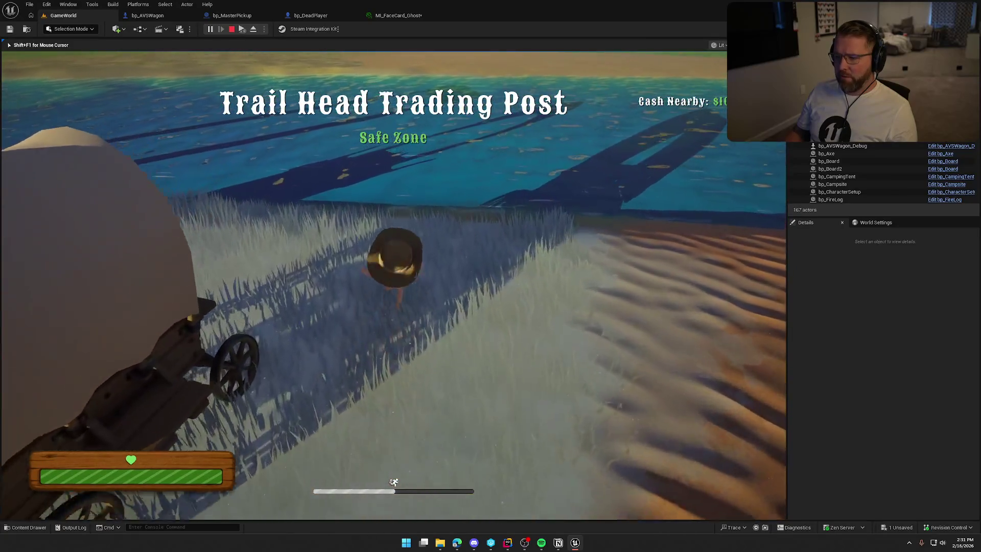
pyautogui.press('w')
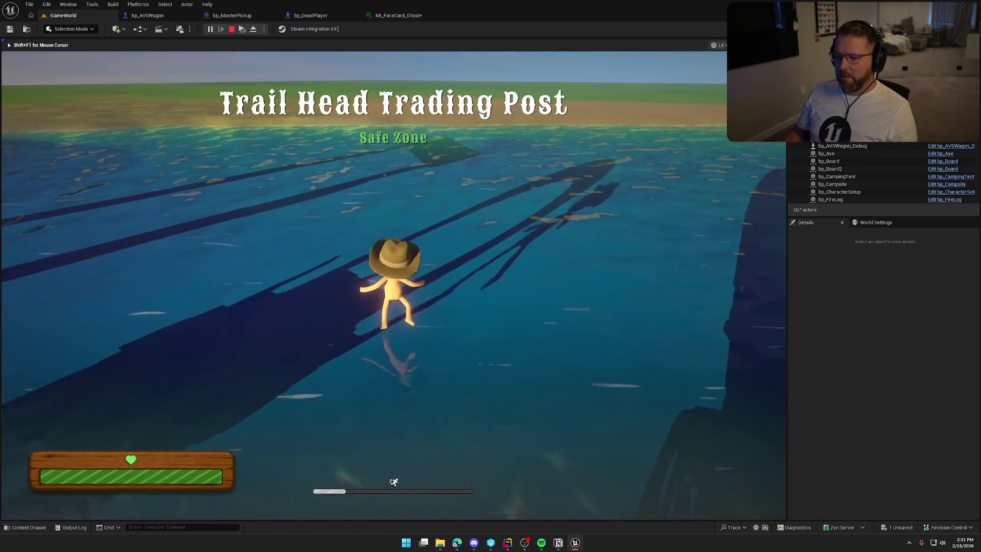
pyautogui.press('w')
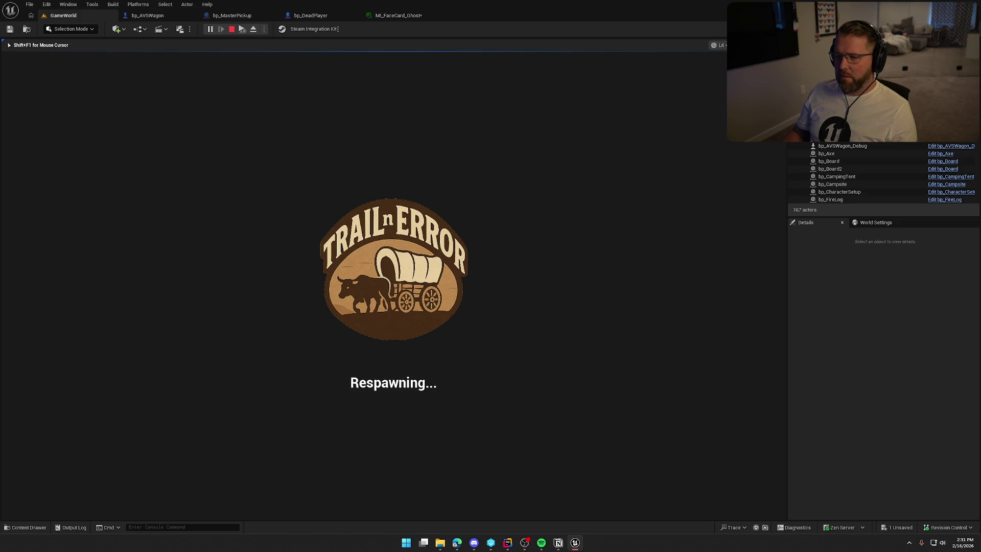
pyautogui.press('Escape')
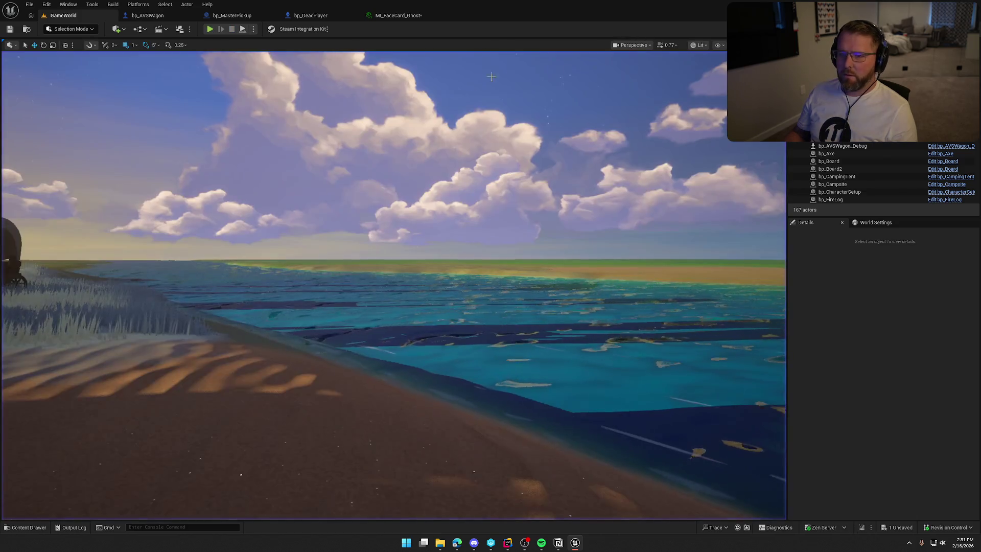
pyautogui.click(373, 16)
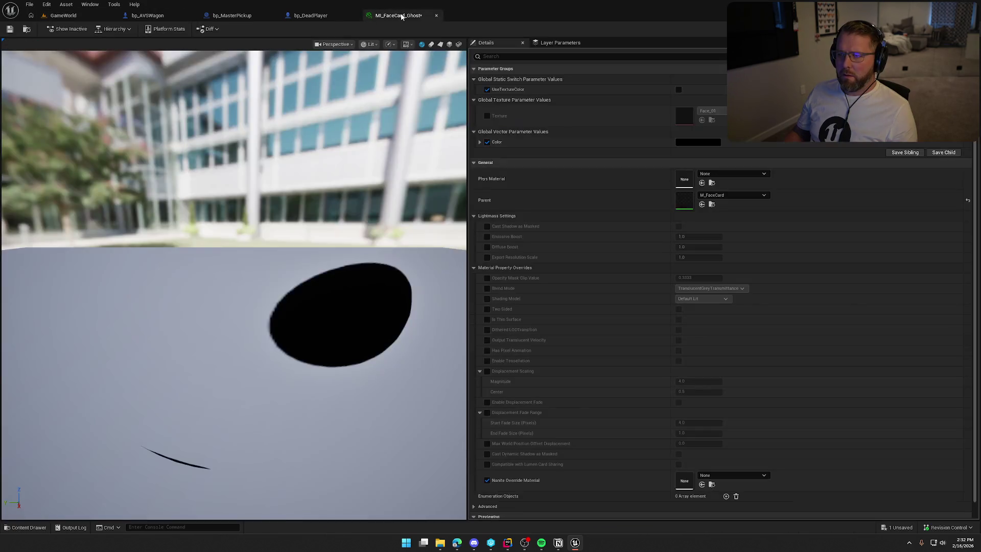
# Back in bp_DeadPlayer, review its Character Movement, capsule, Face and Mesh components
pyautogui.click(437, 15)
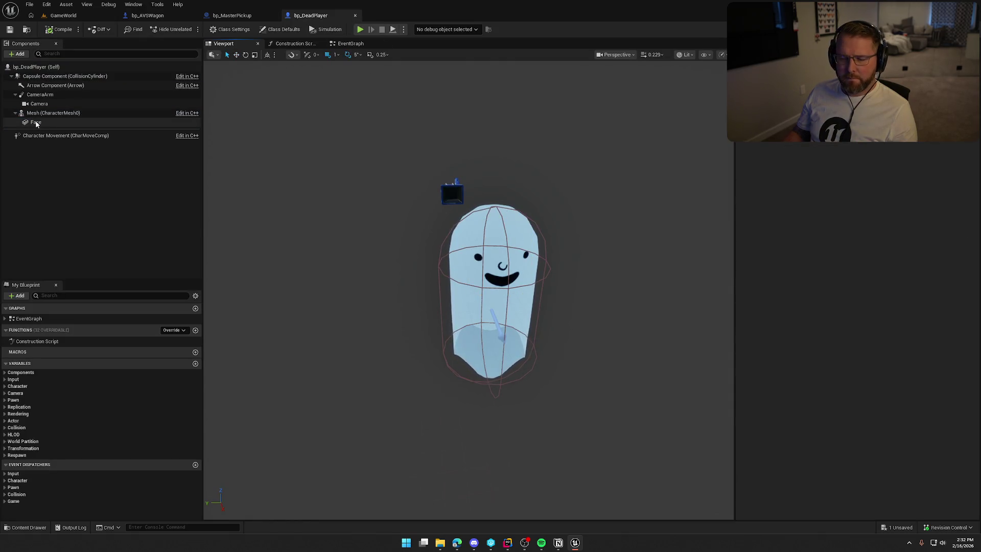
pyautogui.click(46, 67)
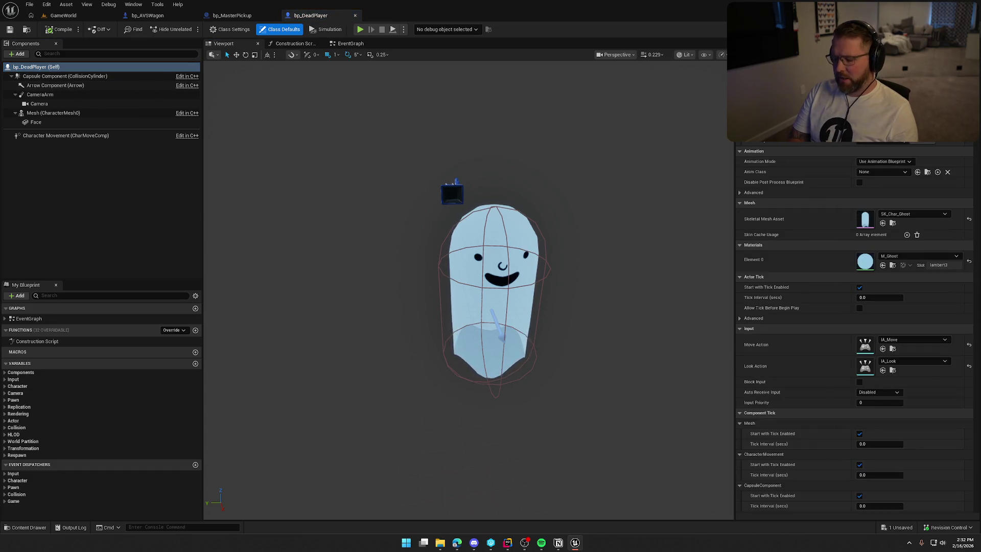
pyautogui.scroll(-10, 857, 327)
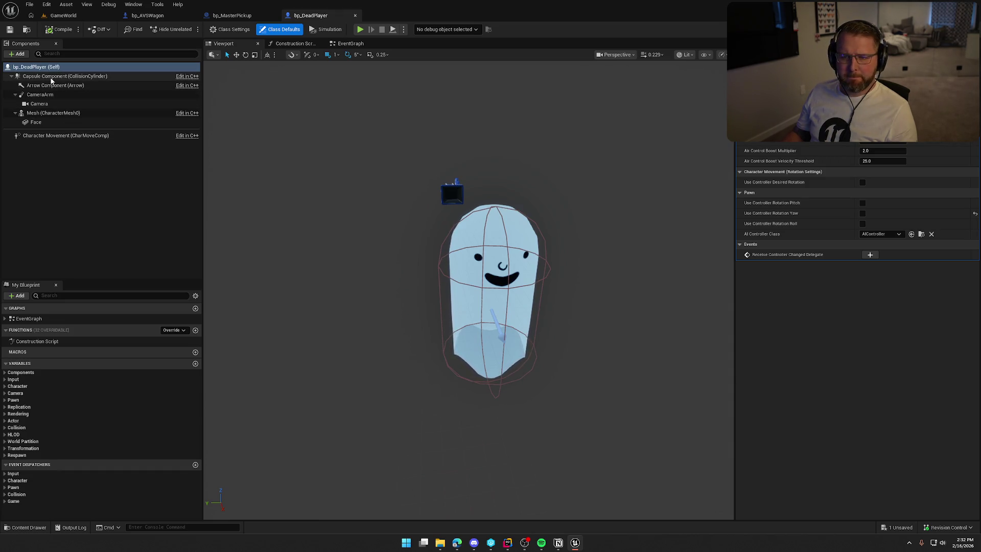
pyautogui.click(47, 137)
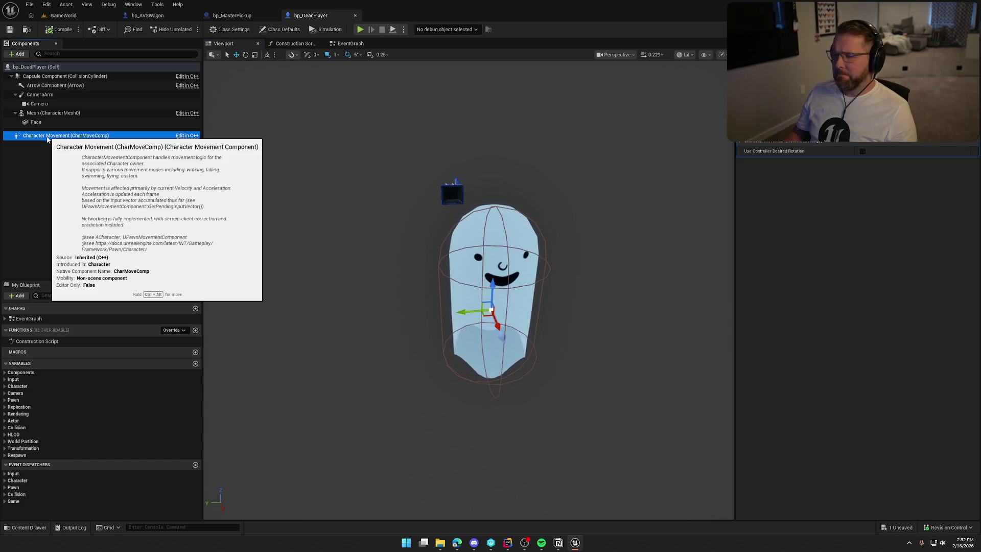
pyautogui.click(51, 76)
pyautogui.click(52, 122)
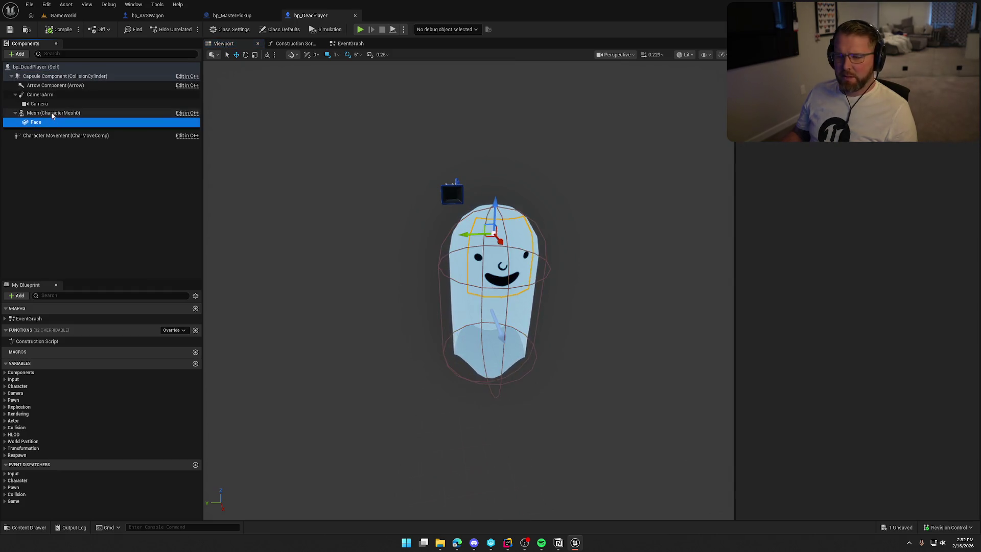
pyautogui.click(51, 113)
# Filter class defaults for 'rotation' and enable Use Controller Rotation Yaw, then return to GameWorld
pyautogui.click(39, 66)
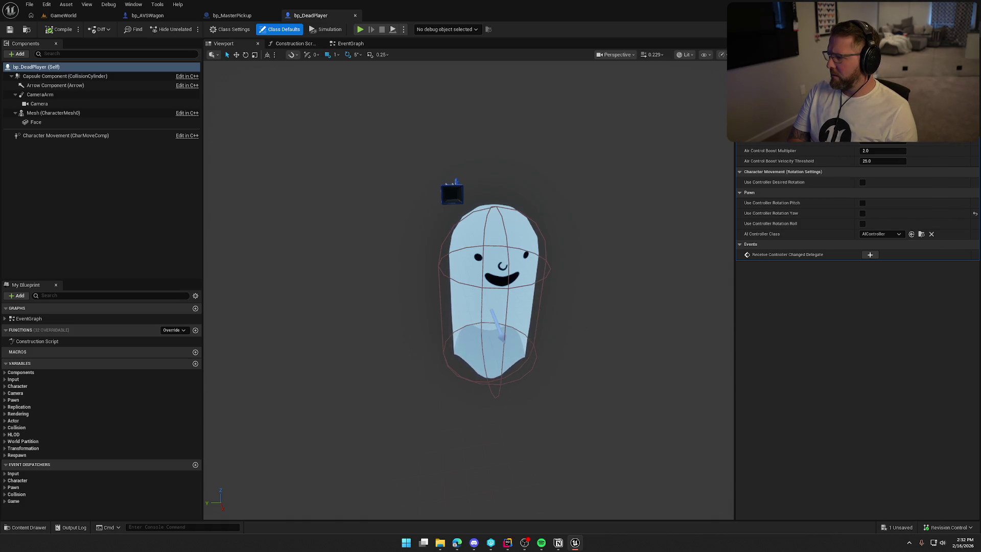
pyautogui.write('rotation')
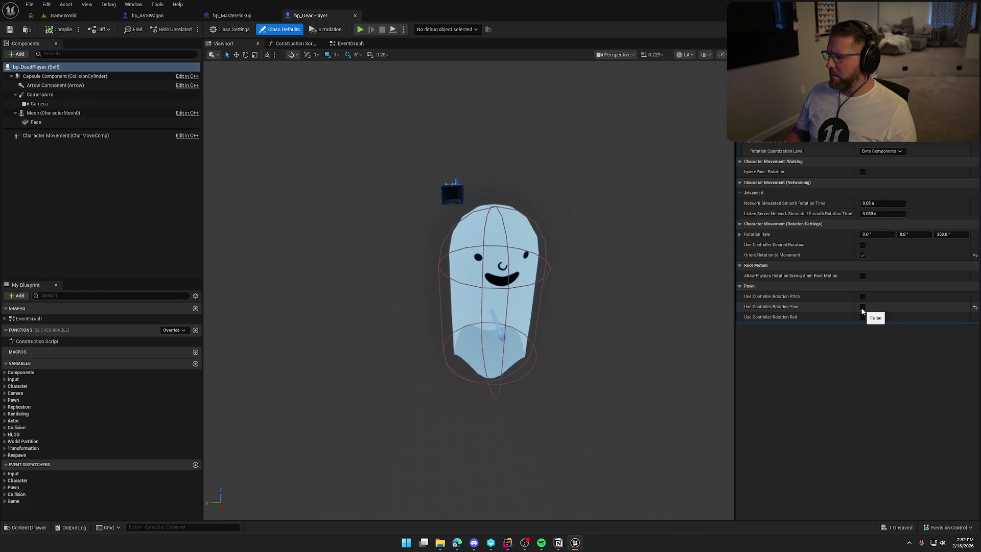
pyautogui.click(862, 308)
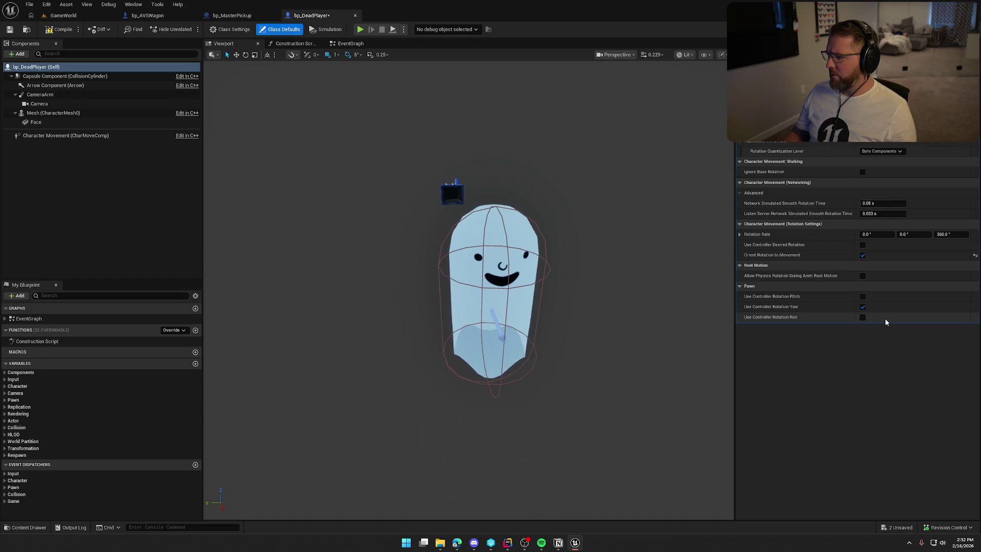
pyautogui.click(60, 16)
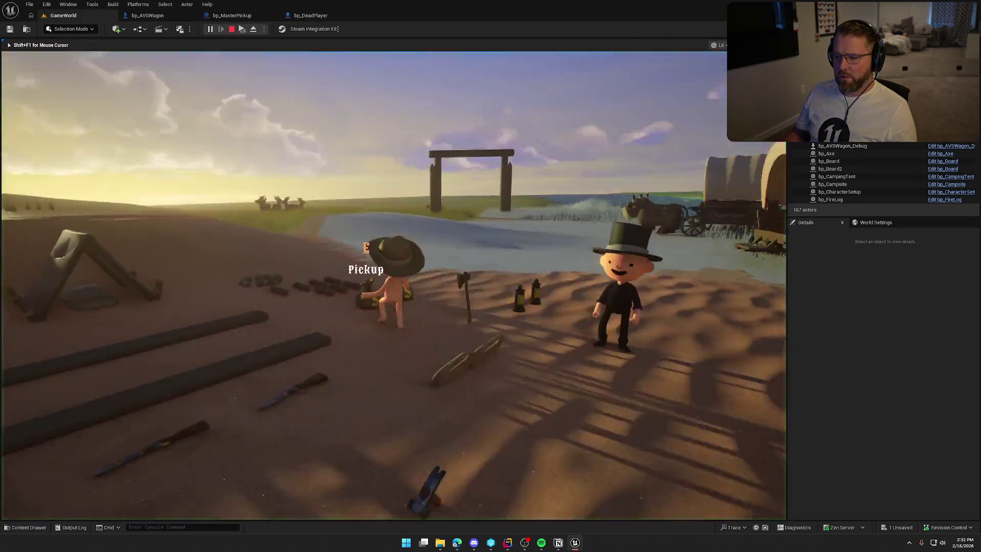
# Walk the character past the trading post and into the water
pyautogui.press('w')
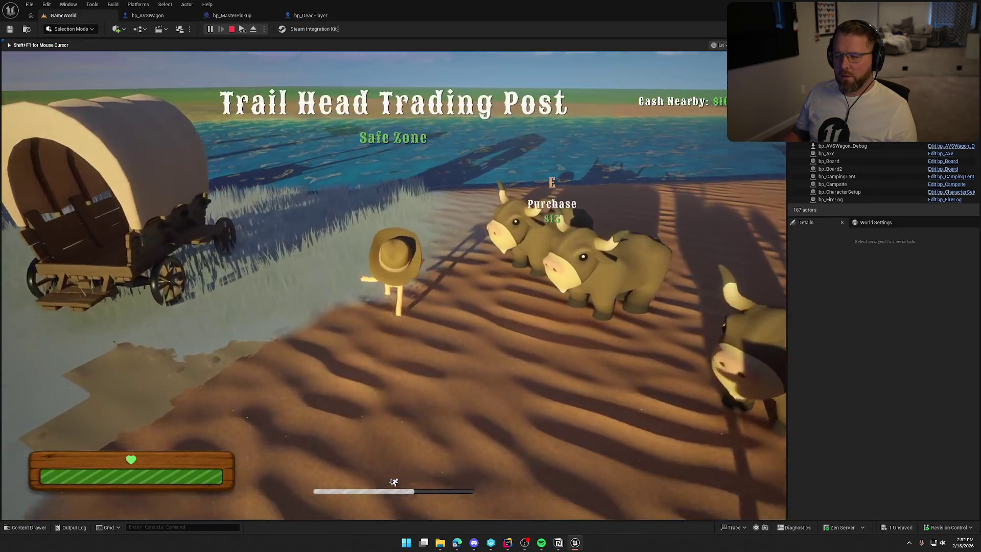
pyautogui.press('w')
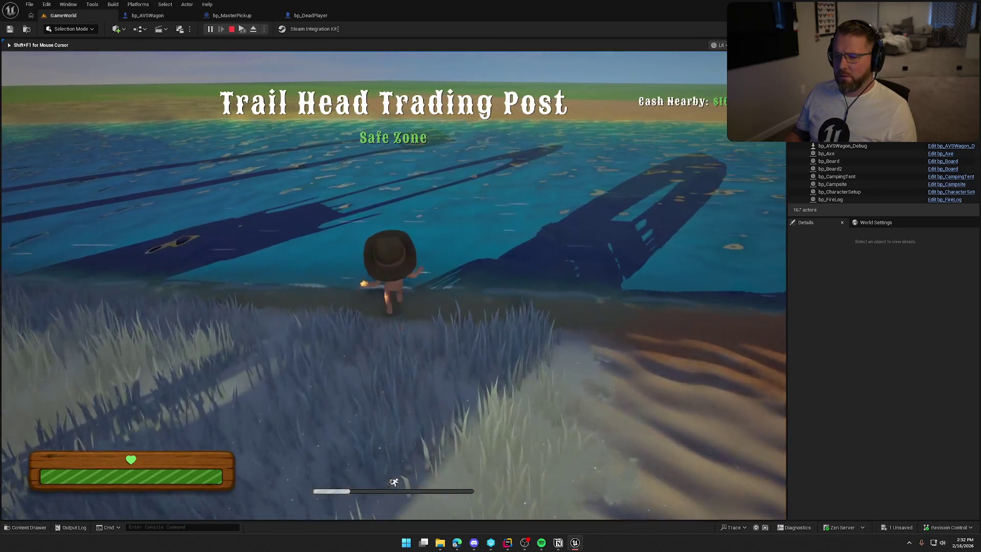
pyautogui.press('w')
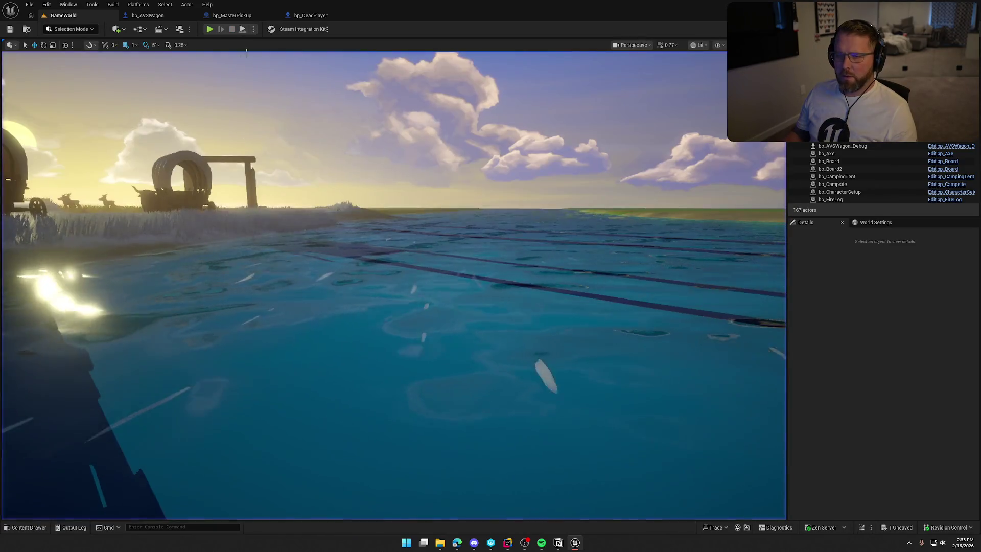
# Check the play options, start a new session, and sprint the character into the water to drown
pyautogui.click(264, 29)
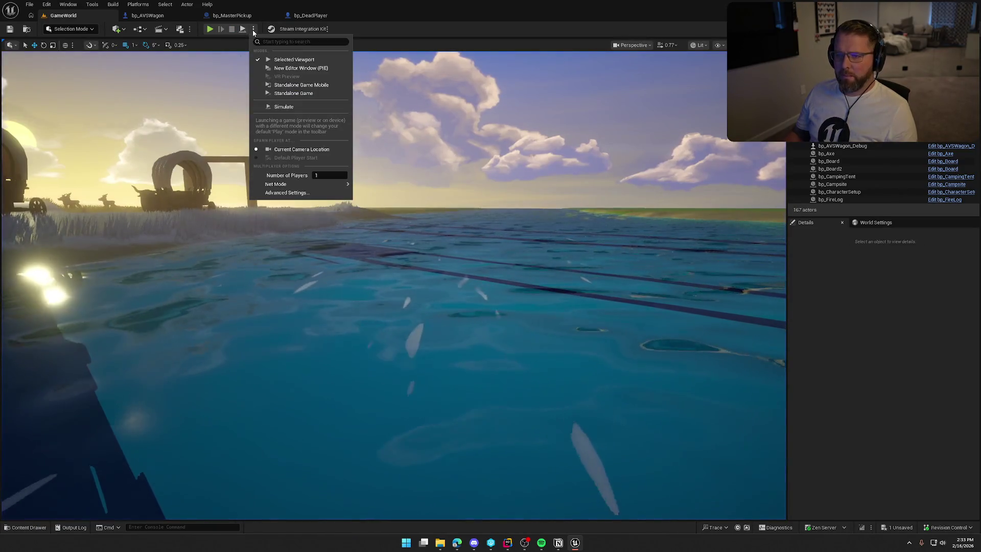
pyautogui.press('Escape')
pyautogui.press('Escape')
pyautogui.click(209, 29)
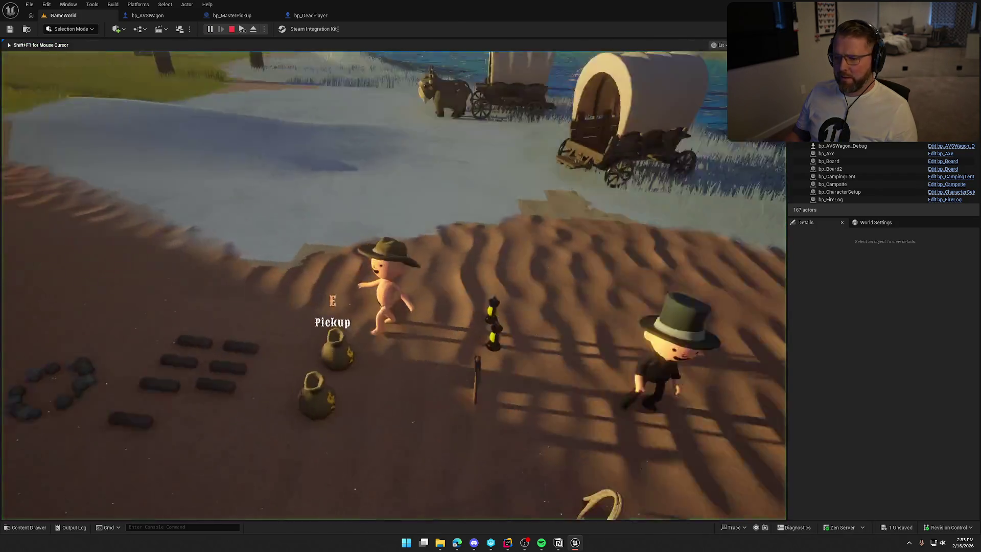
pyautogui.press('super')
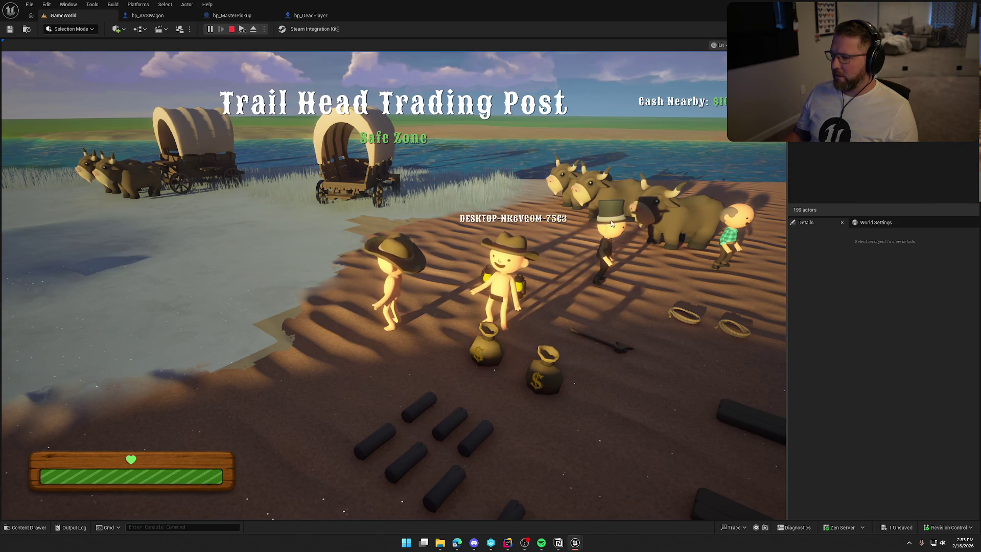
pyautogui.press('super')
pyautogui.click(394, 281)
pyautogui.hotkey('shift', 'w')
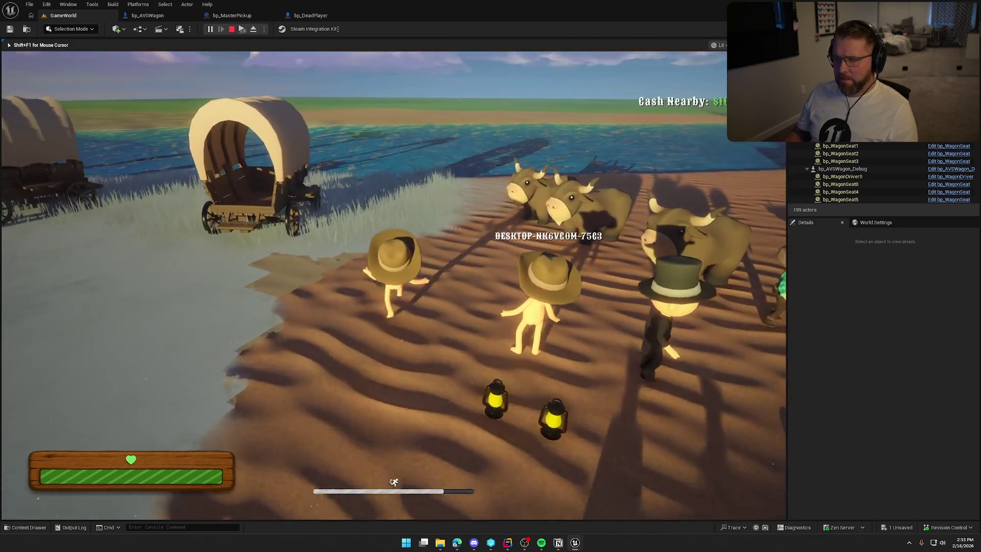
pyautogui.hotkey('shift', 'w')
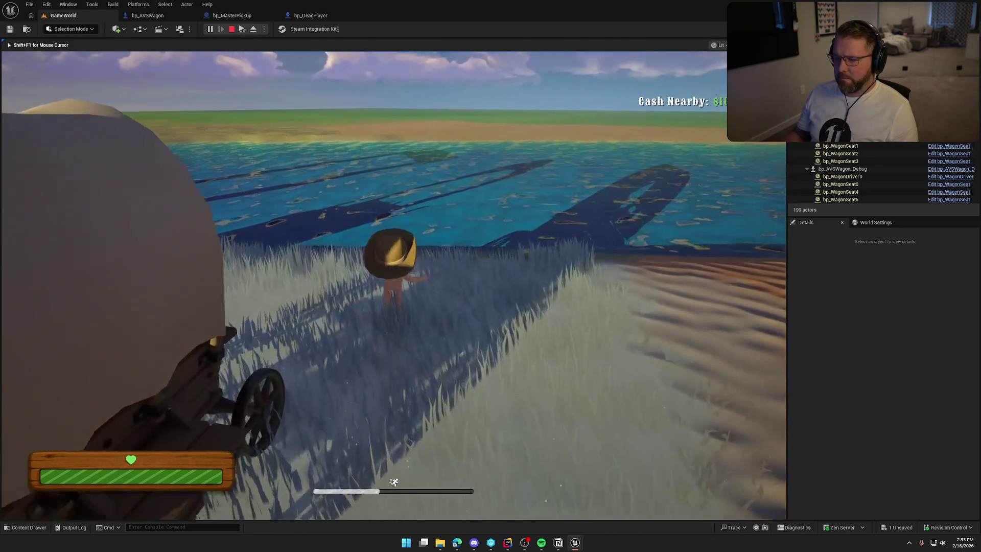
pyautogui.hotkey('shift', 'w')
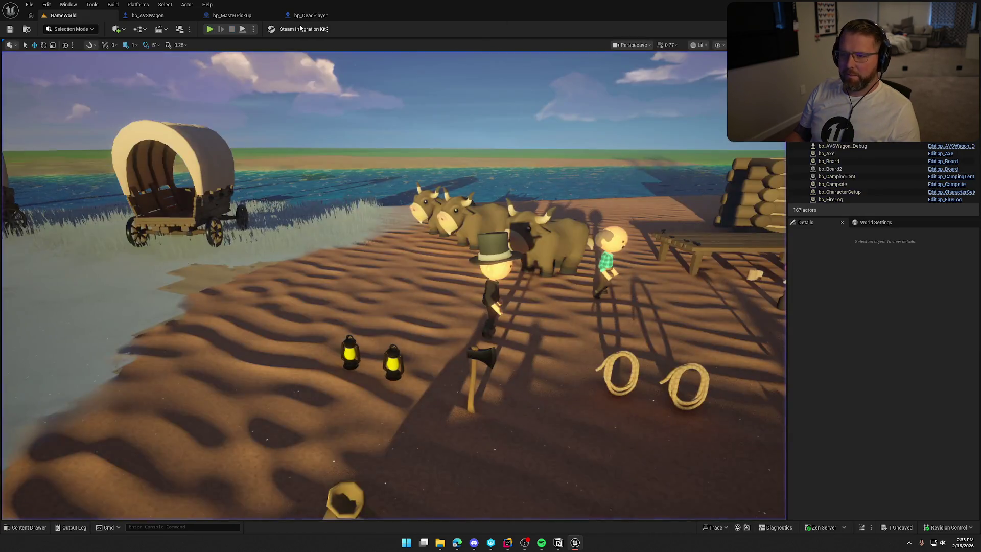
# Stop play and delete the Event Tick spinning-rotation nodes in bp_DeadPlayer's Event Graph
pyautogui.press('Escape')
pyautogui.click(351, 44)
pyautogui.moveTo(416, 142)
pyautogui.mouseDown()
pyautogui.moveTo(593, 140)
pyautogui.moveTo(460, 105)
pyautogui.moveTo(486, 138)
pyautogui.moveTo(519, 138)
pyautogui.moveTo(551, 284)
pyautogui.moveTo(562, 206)
pyautogui.mouseUp()
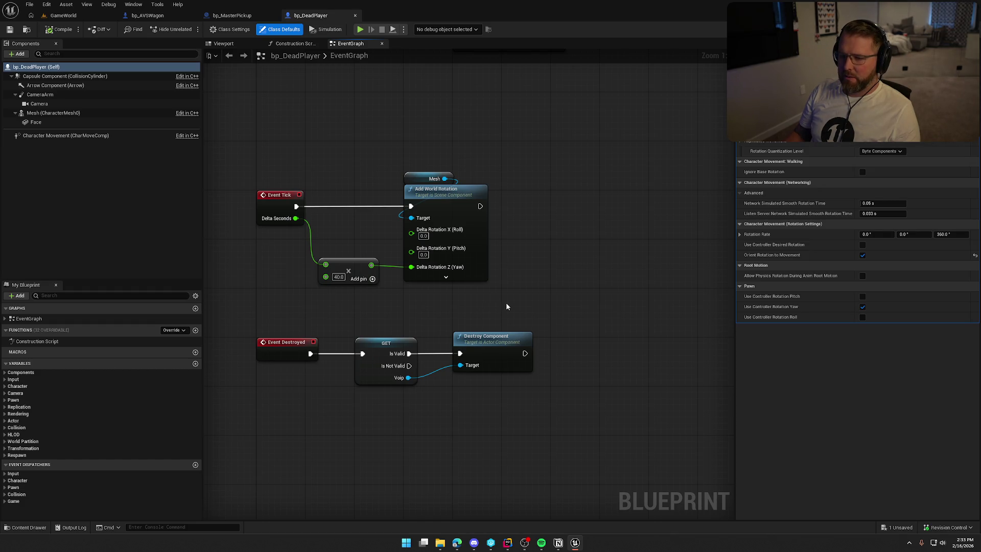
pyautogui.moveTo(270, 145); pyautogui.dragTo(541, 295)
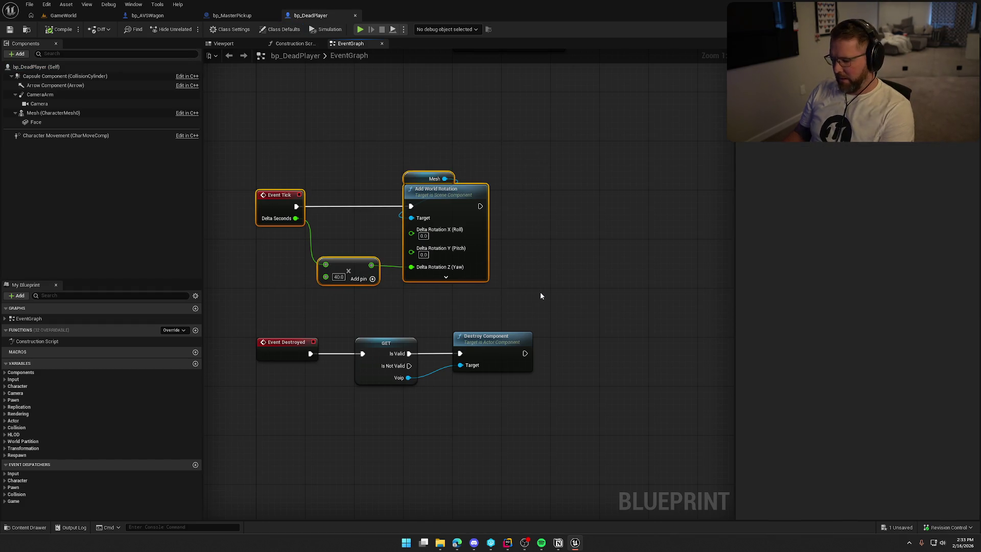
pyautogui.press('Delete')
# Move the Event Destroyed node group nearer BeginPlay, save the blueprint, and return to GameWorld
pyautogui.moveTo(379, 292); pyautogui.dragTo(429, 394)
pyautogui.moveTo(288, 339)
pyautogui.mouseDown()
pyautogui.moveTo(314, 144)
pyautogui.moveTo(348, 342)
pyautogui.moveTo(338, 307)
pyautogui.moveTo(324, 302)
pyautogui.mouseUp()
pyautogui.click(368, 361)
pyautogui.hotkey('ctrl', 's')
pyautogui.click(62, 16)
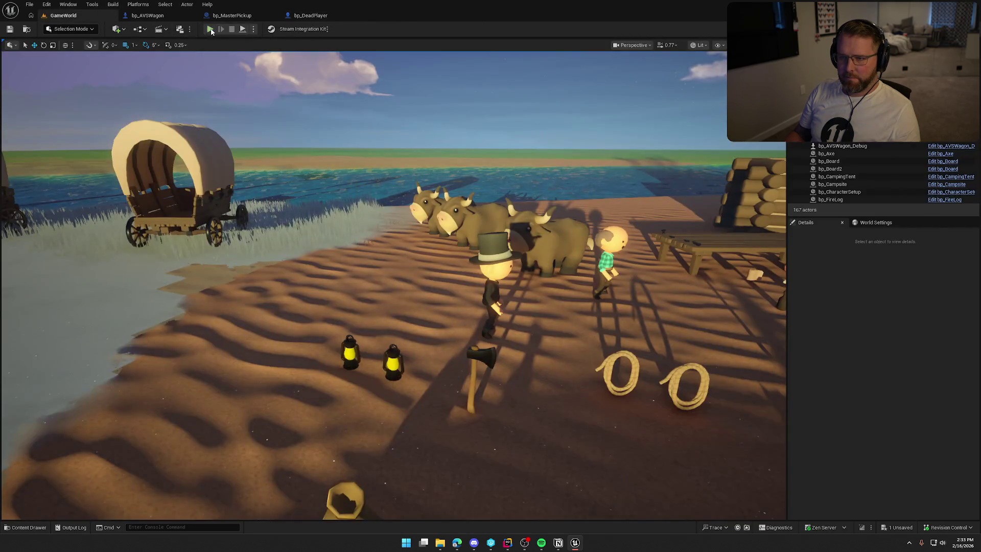
# Play a new session, run the character into the water to drown, confirm the ghost spawns, then open bp_MasterPickup
pyautogui.hotkey('alt', 'p')
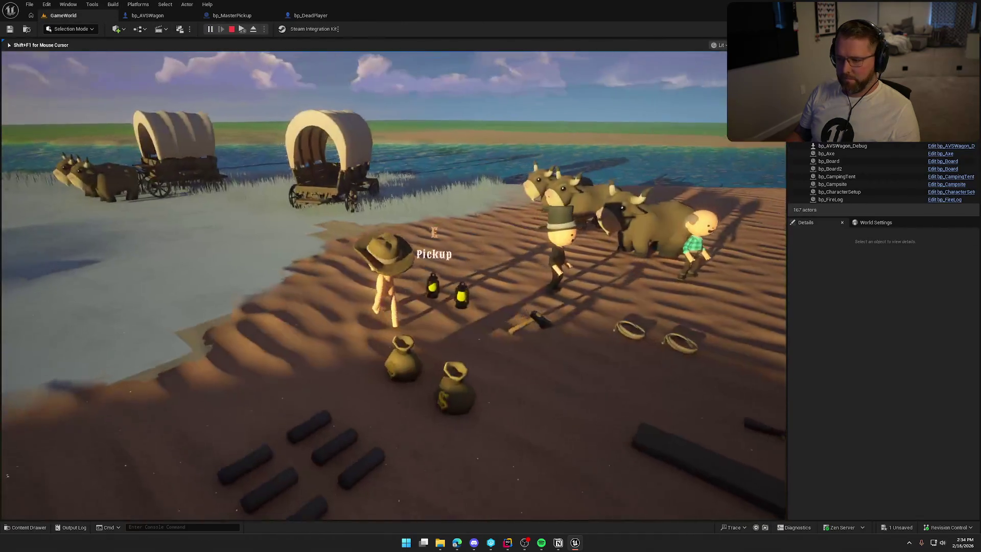
pyautogui.press('super')
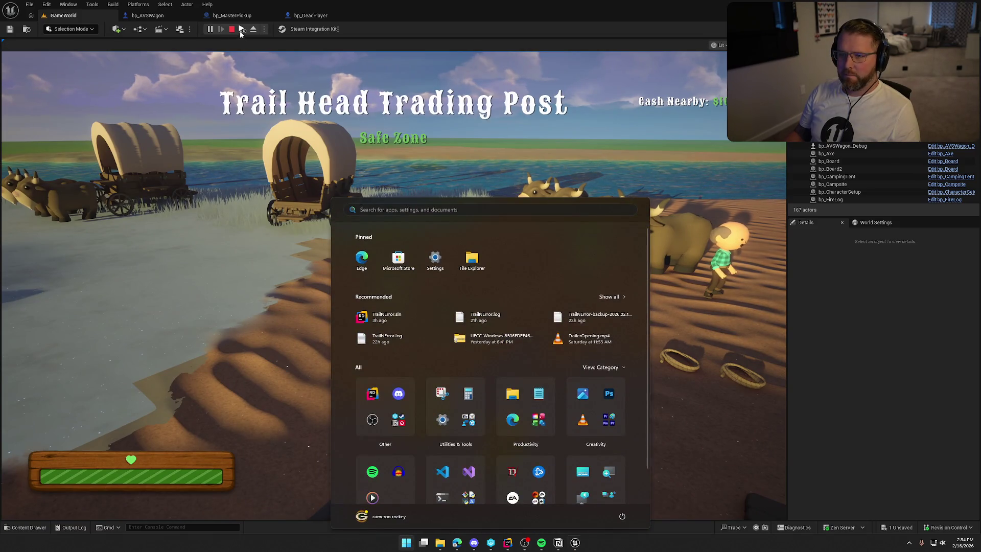
pyautogui.click(409, 172)
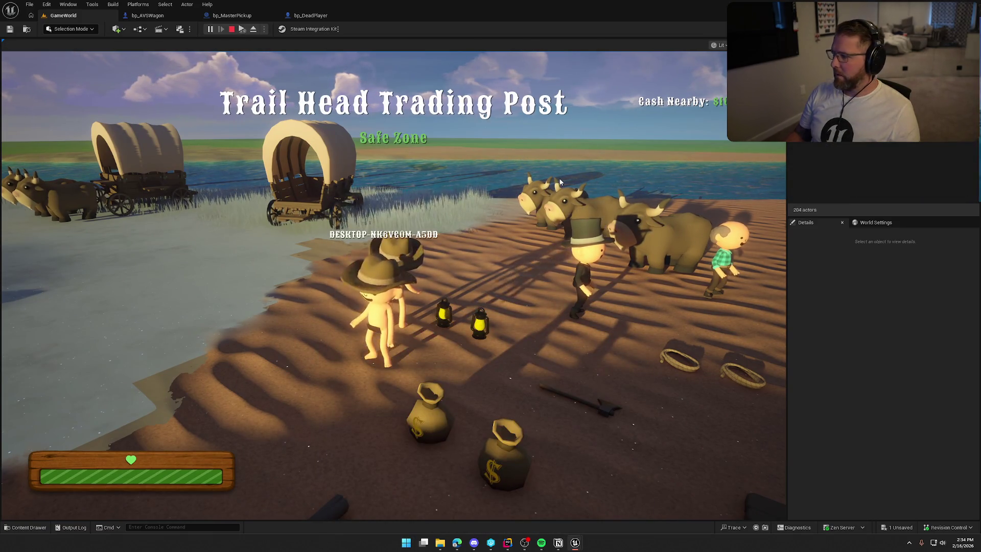
pyautogui.press('super')
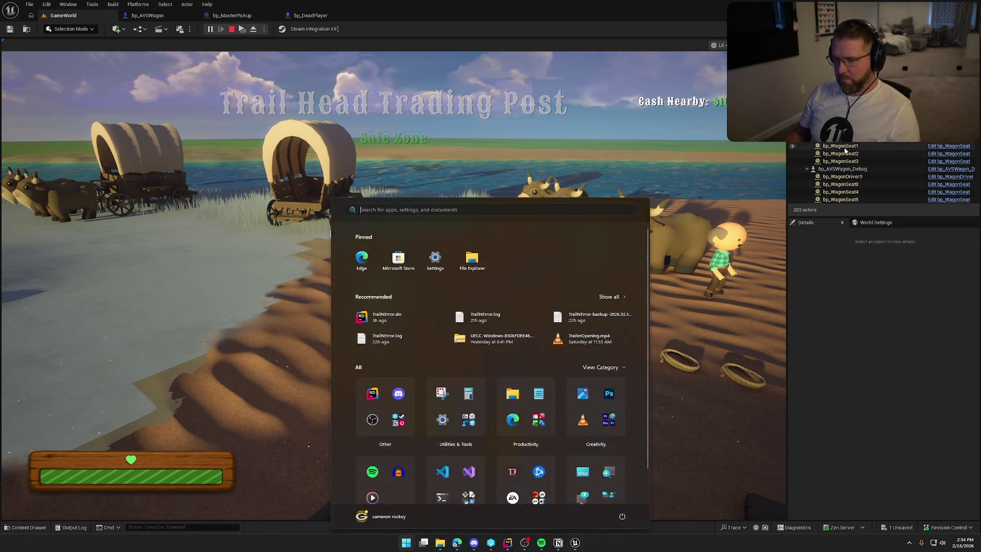
pyautogui.click(842, 147)
pyautogui.press('w')
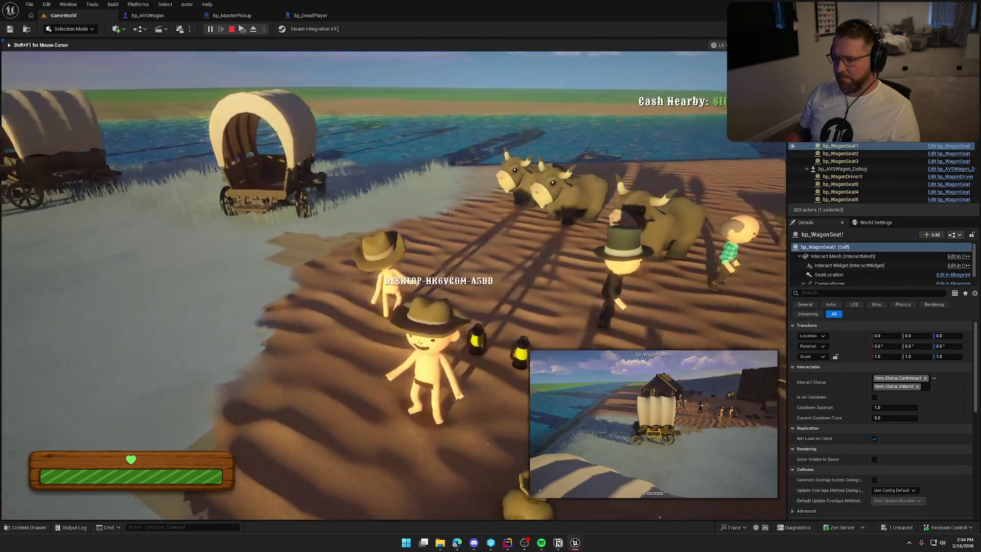
pyautogui.press('shift')
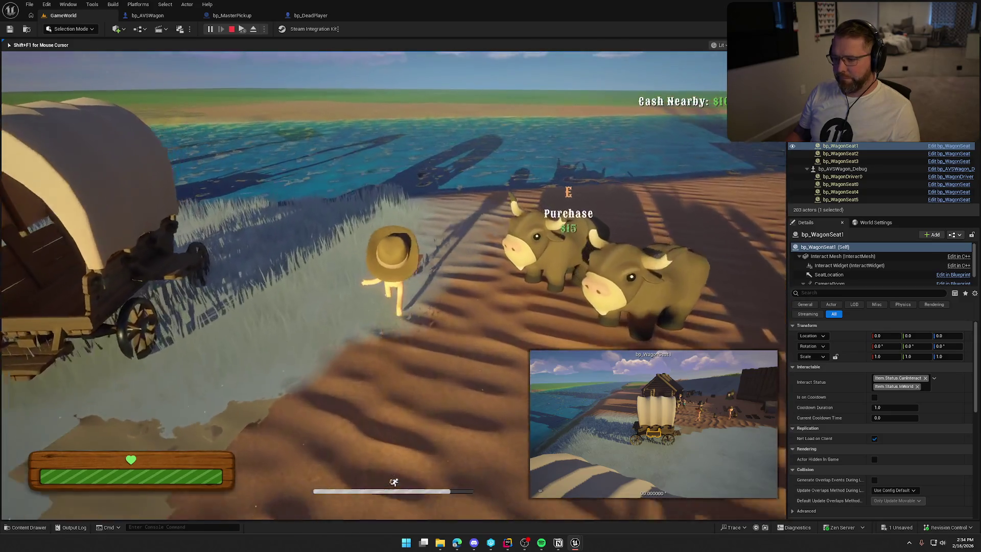
pyautogui.press('w')
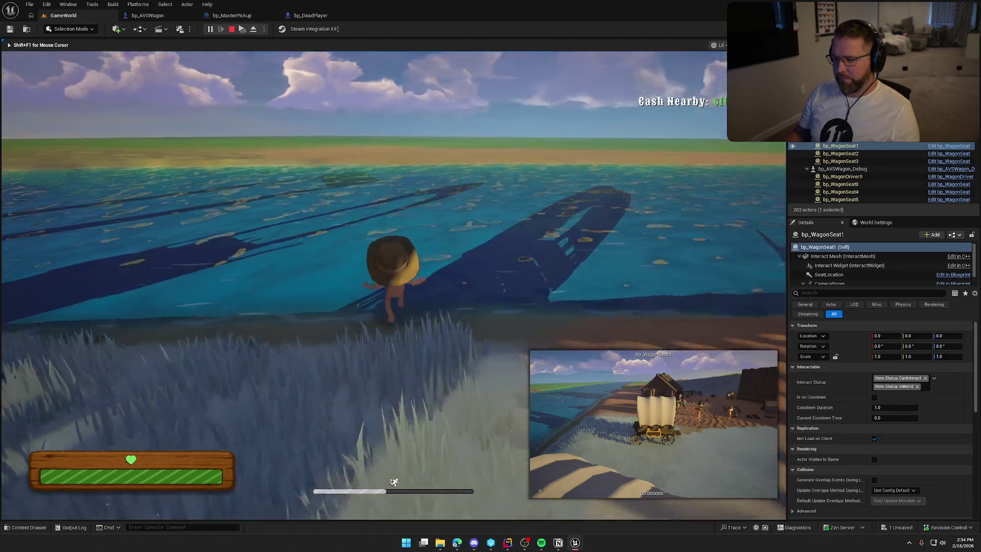
pyautogui.press('w')
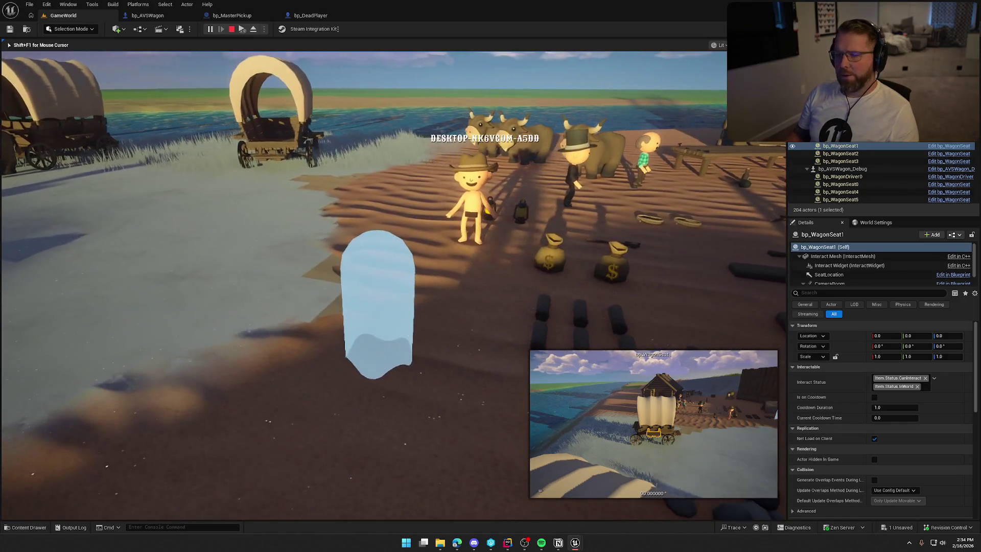
pyautogui.press('Escape')
pyautogui.click(237, 15)
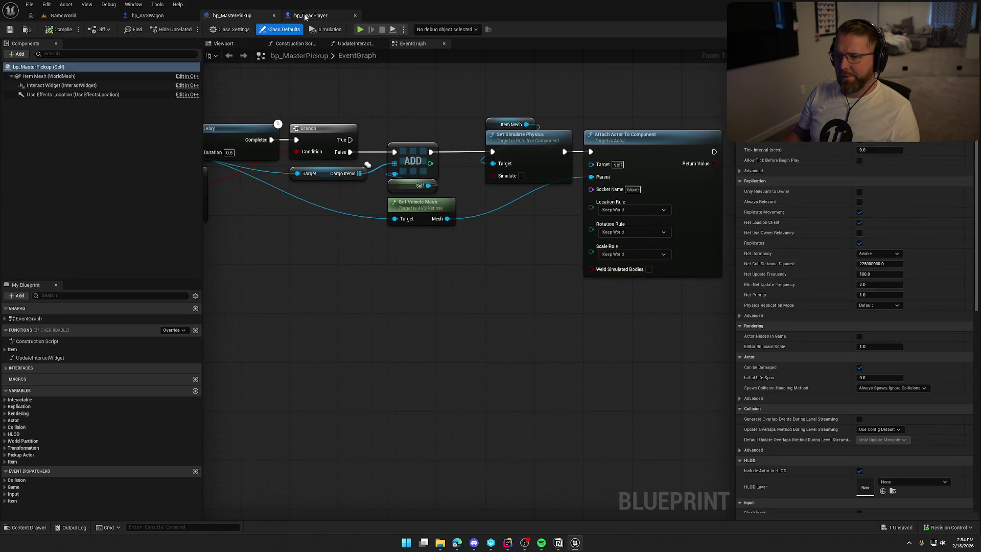
# Check bp_DeadPlayer's class defaults, then start a test session and sprint into the water to die
pyautogui.click(305, 15)
pyautogui.click(38, 69)
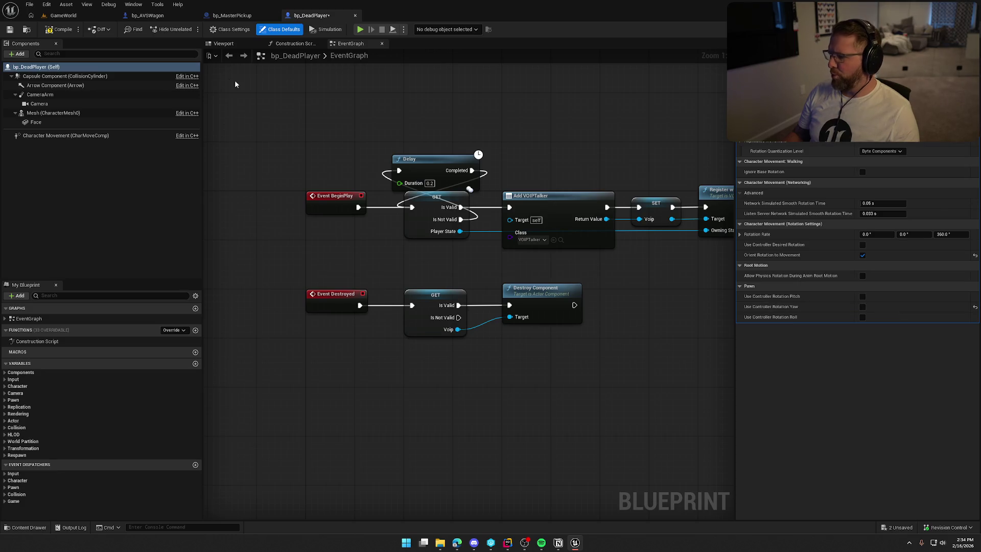
pyautogui.click(60, 16)
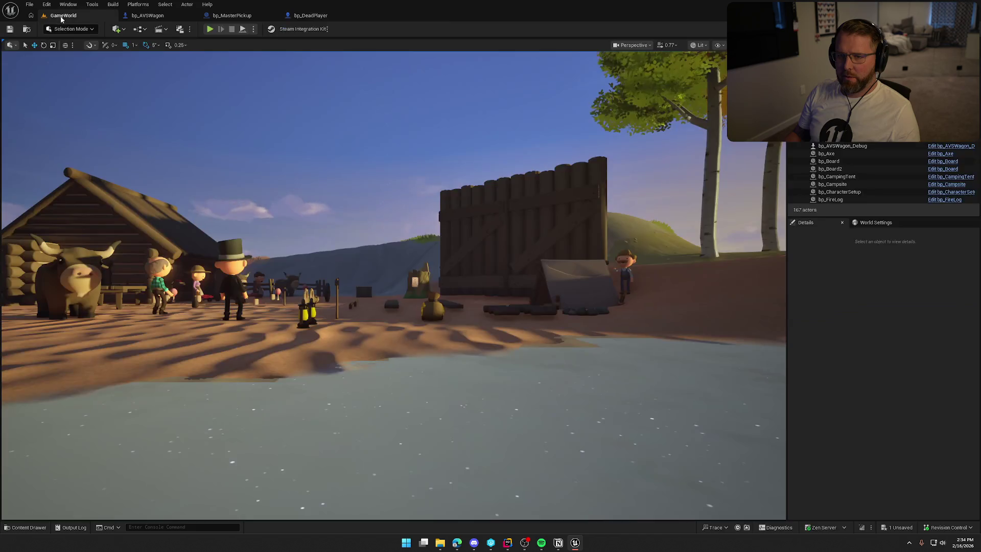
pyautogui.click(209, 29)
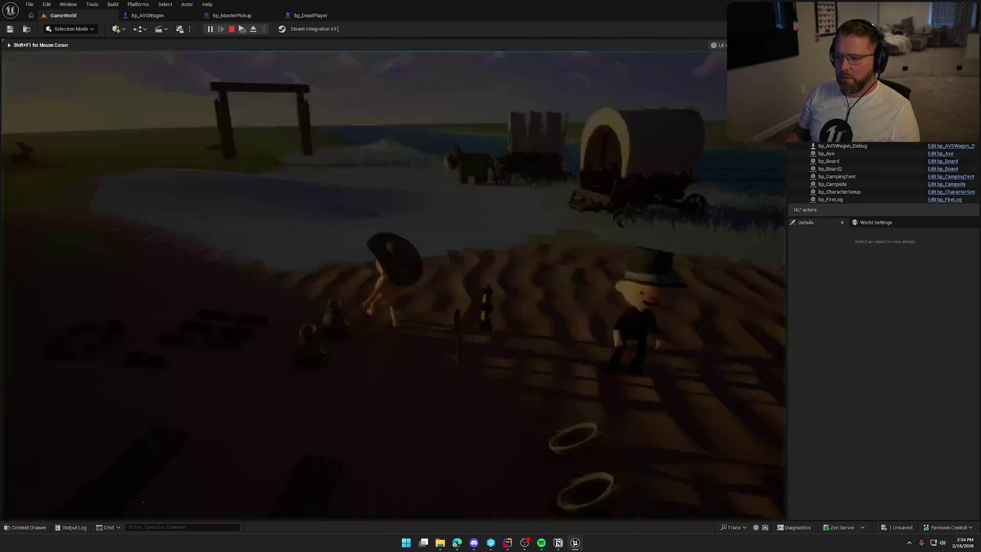
pyautogui.press('super')
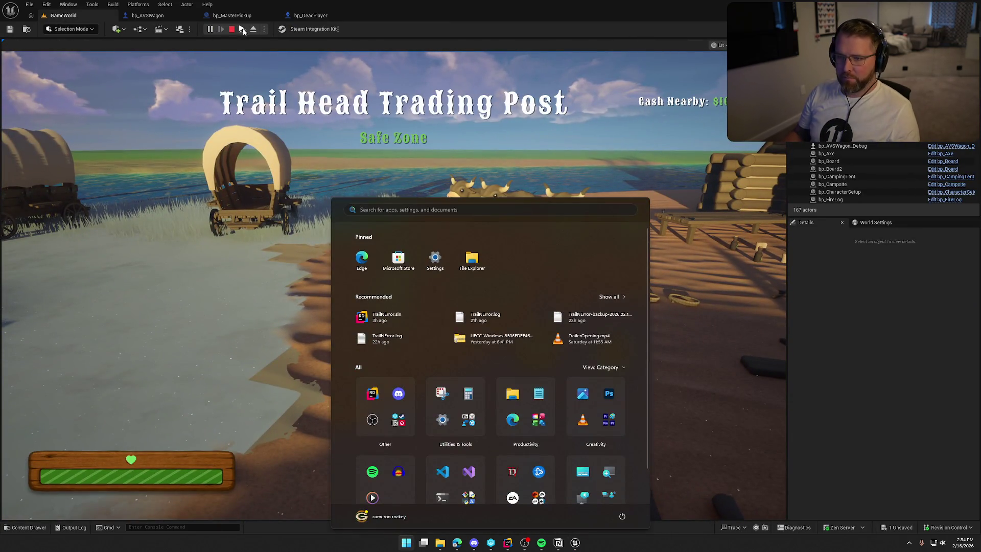
pyautogui.click(460, 157)
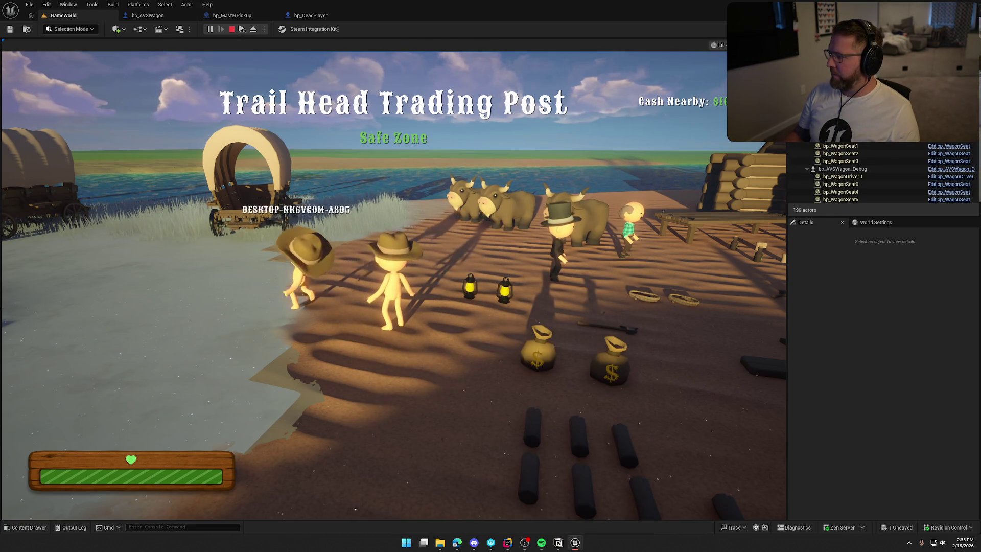
pyautogui.press('Escape')
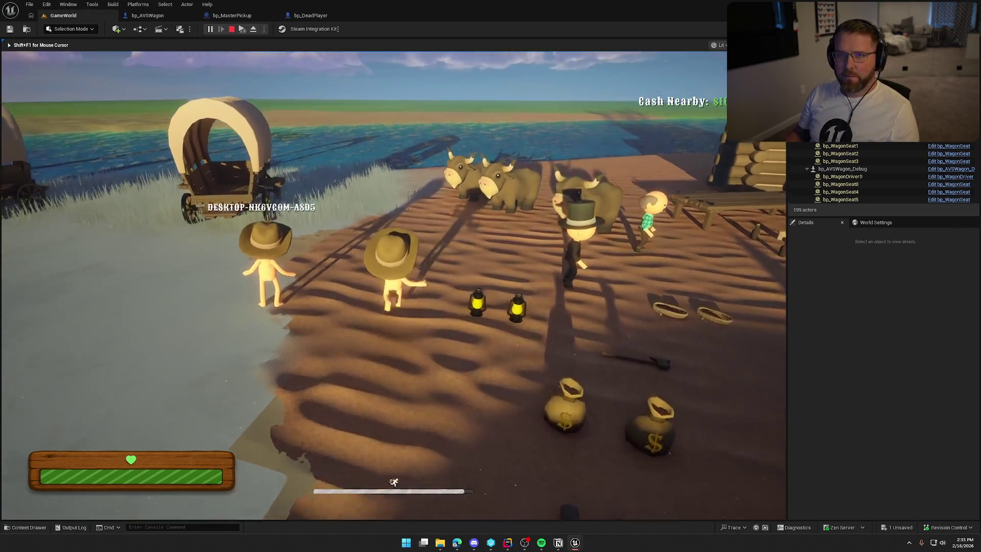
pyautogui.hotkey('shift', 'w')
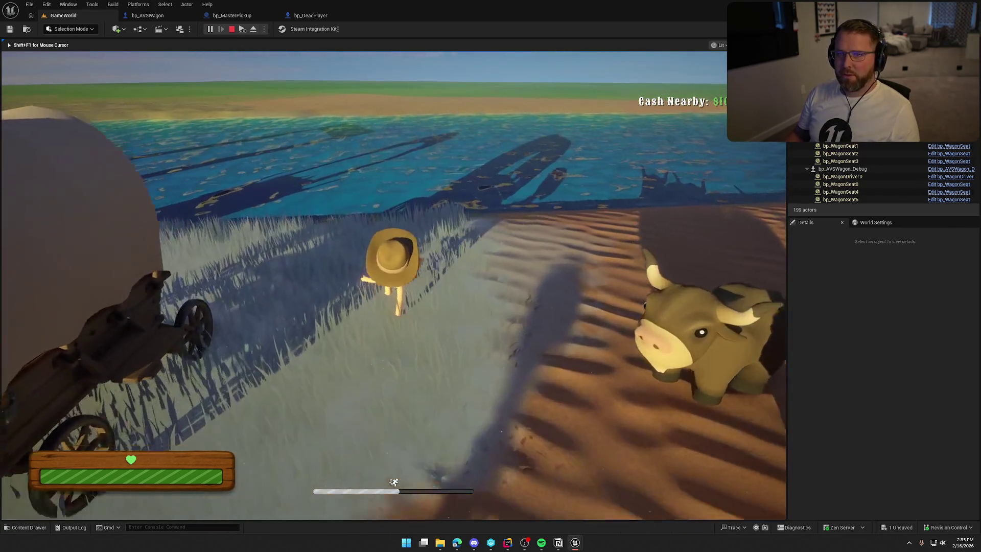
pyautogui.hotkey('shift', 'w')
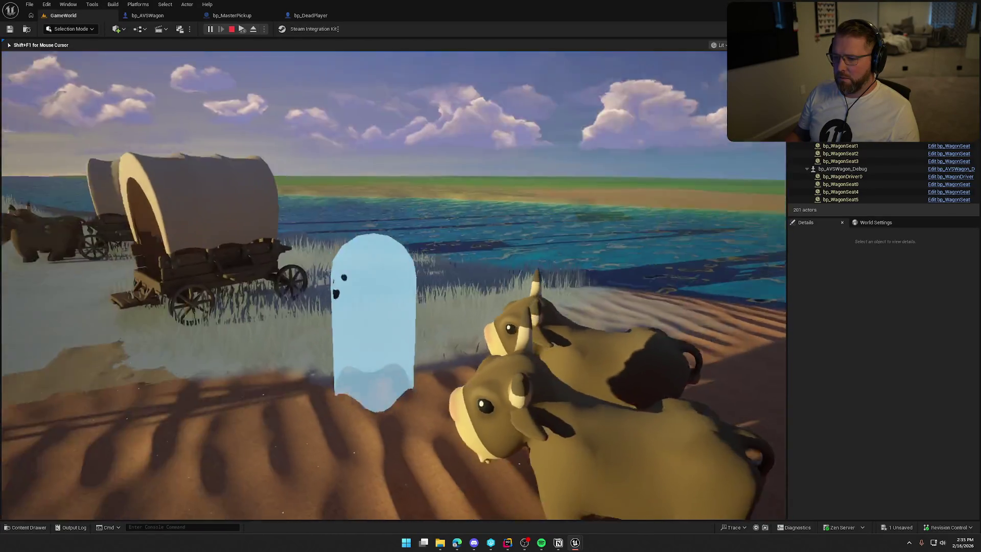
# Walk the ghost around the cowboy, wagon, oxen and money bags, turning it to see its face
pyautogui.press('w')
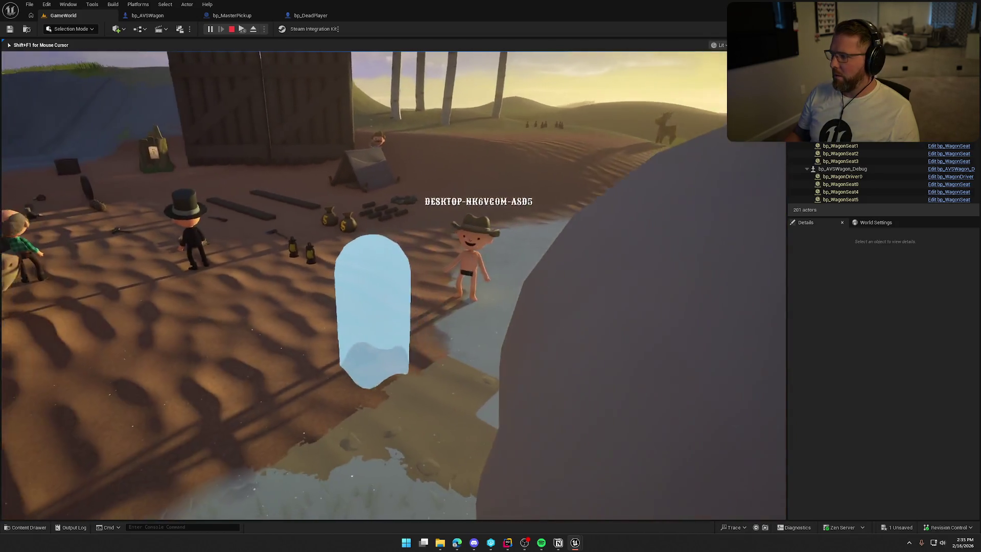
pyautogui.press('w')
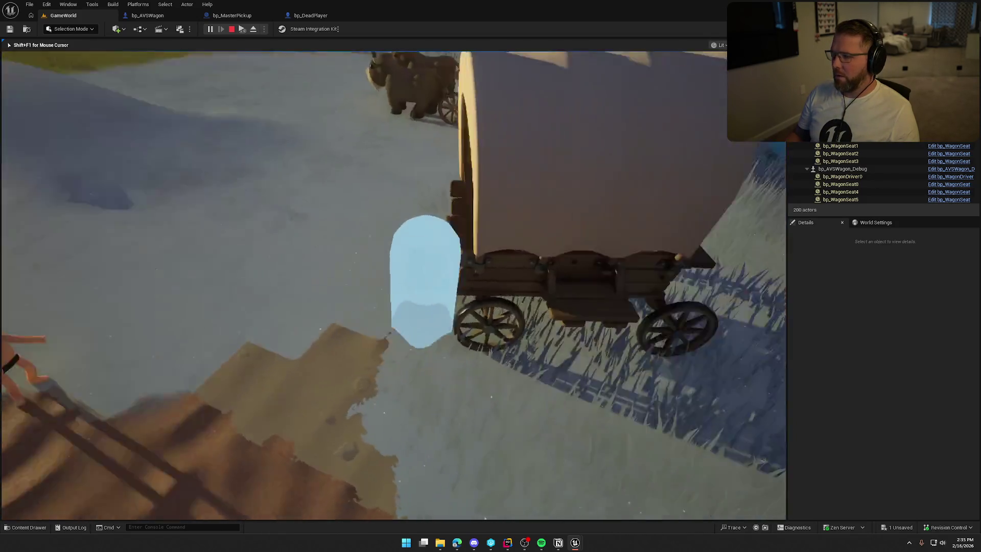
pyautogui.press('w')
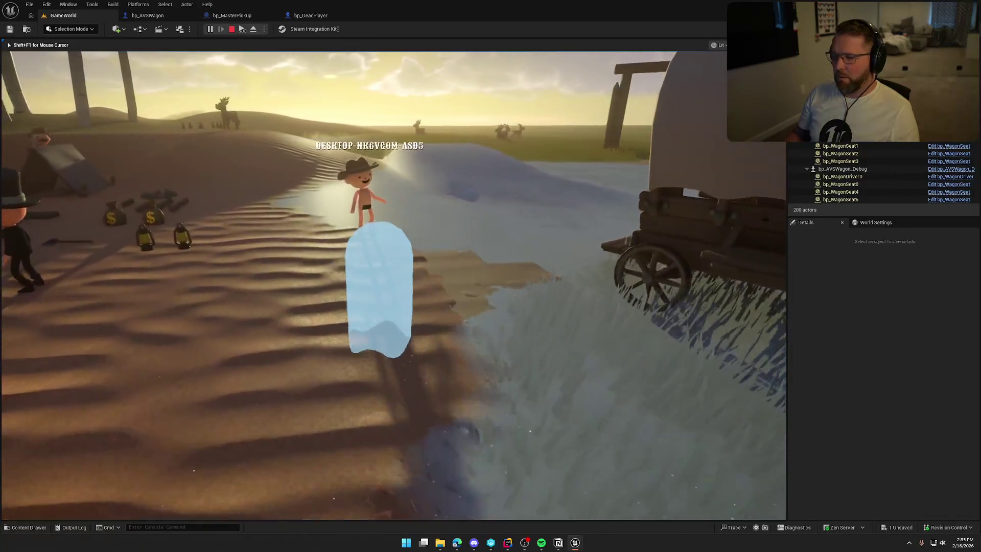
pyautogui.press('w')
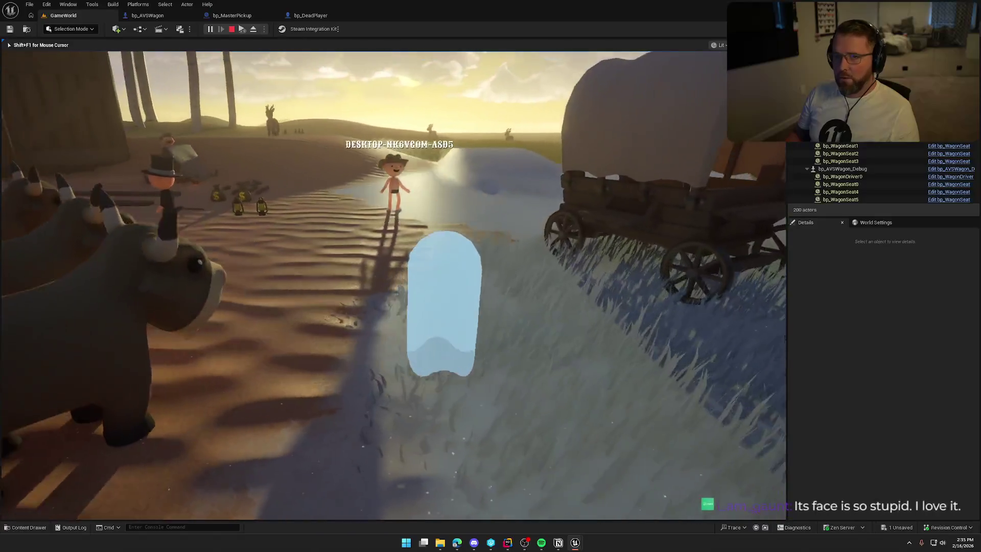
pyautogui.press('w')
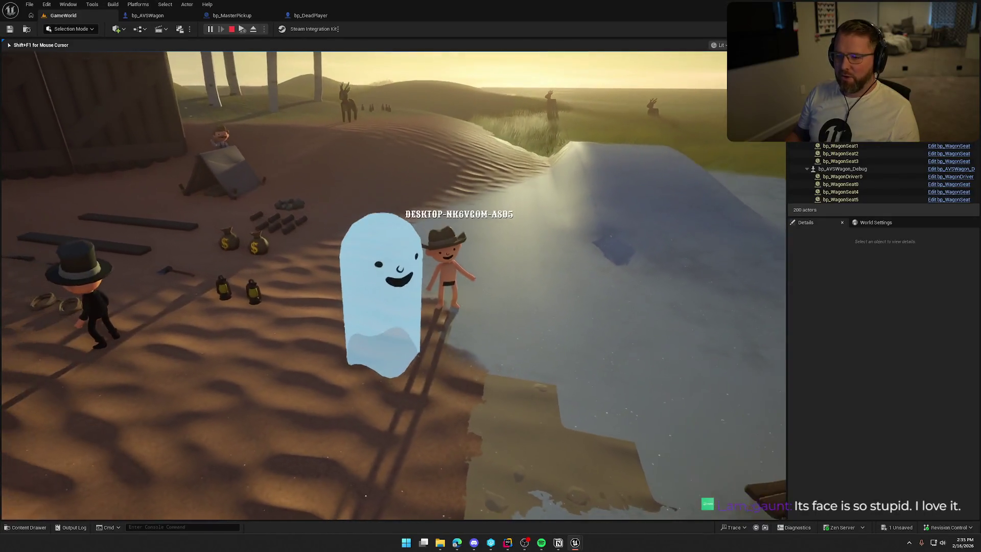
pyautogui.press('w')
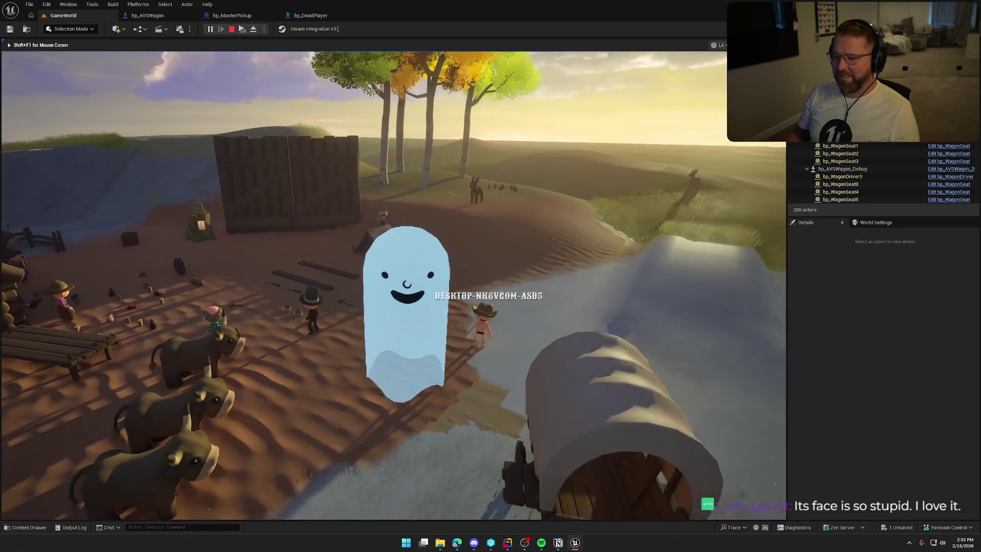
pyautogui.press('a')
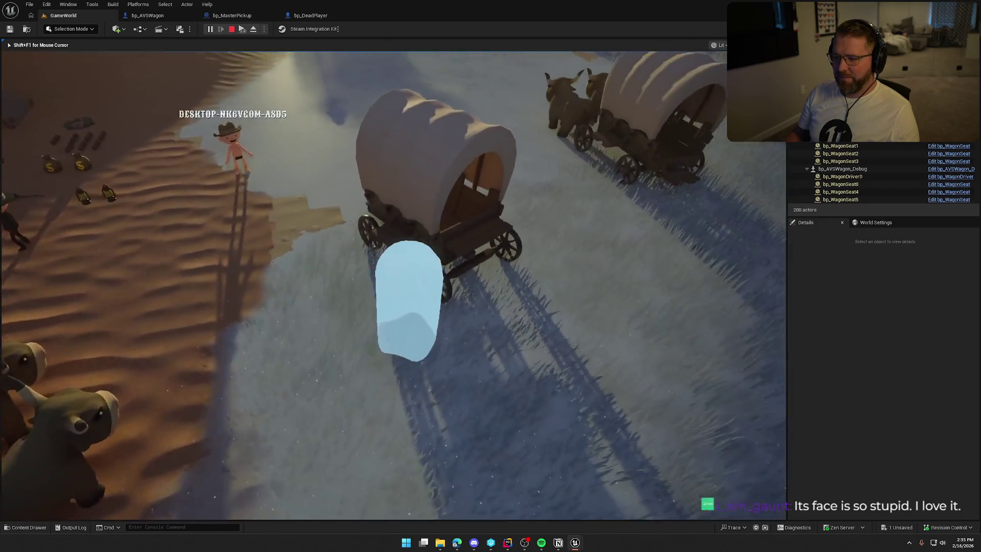
pyautogui.press('w')
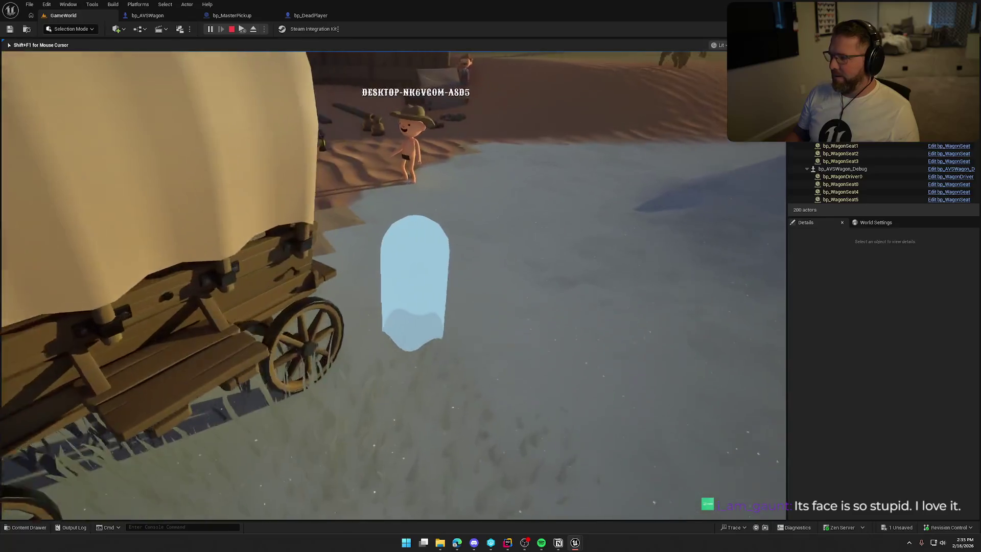
pyautogui.press('w')
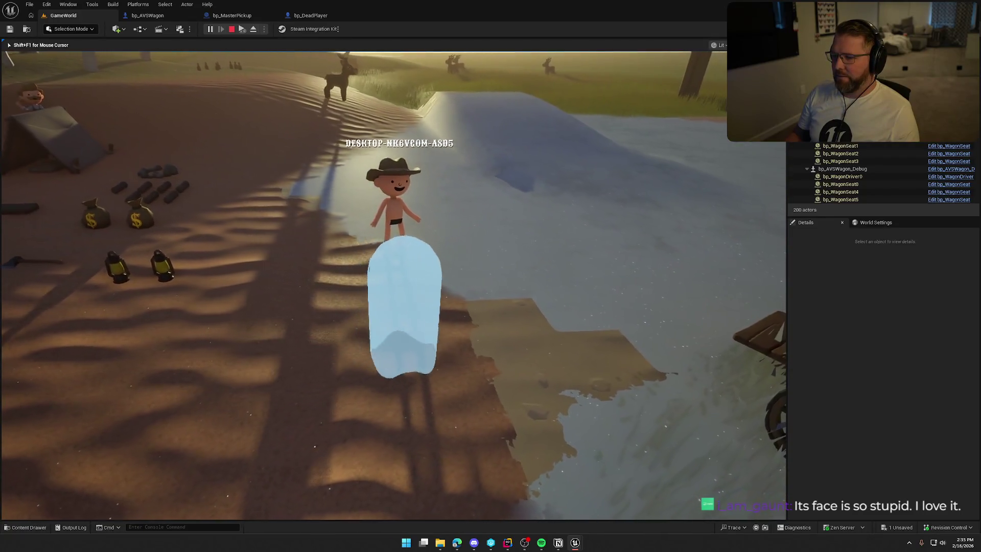
pyautogui.press('w')
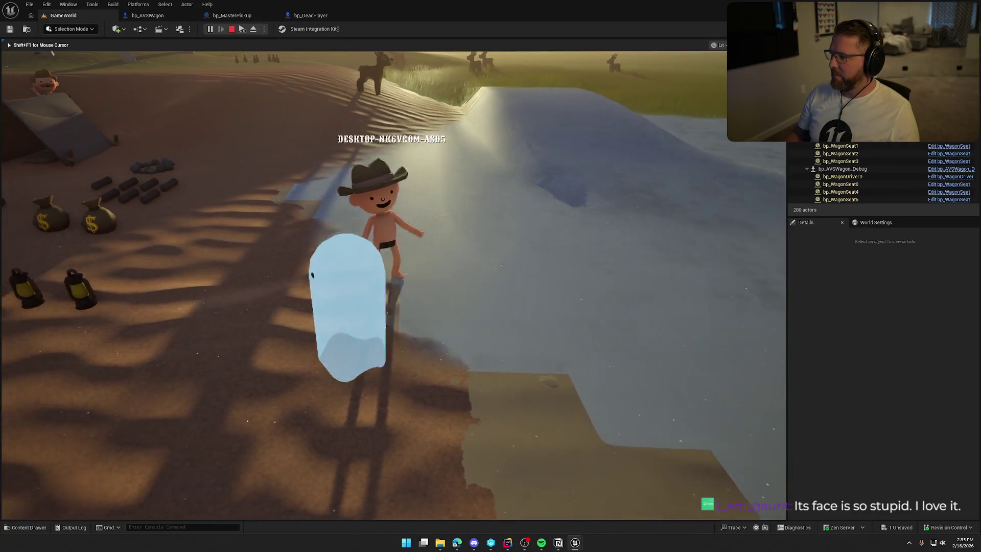
pyautogui.press('s')
pyautogui.press('w')
pyautogui.press('s')
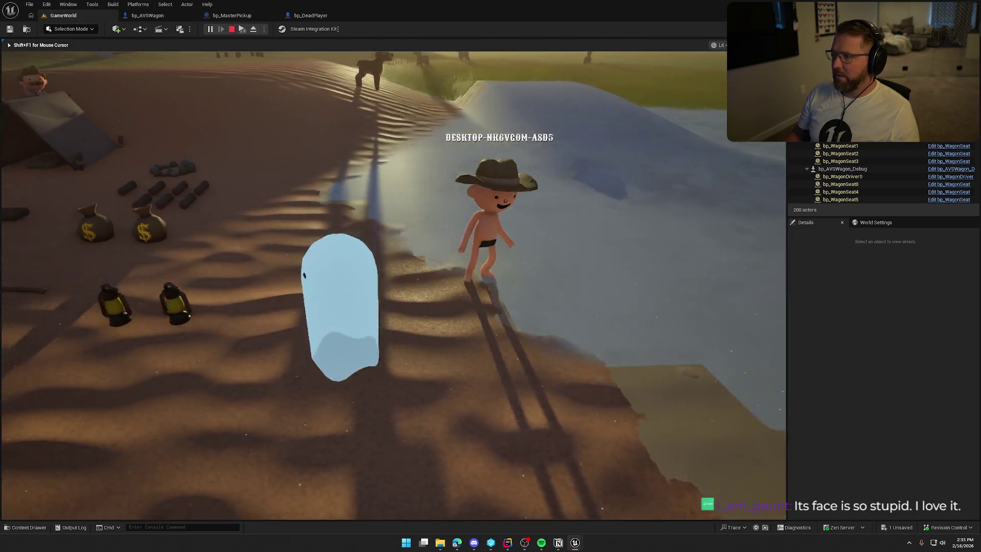
pyautogui.press('w')
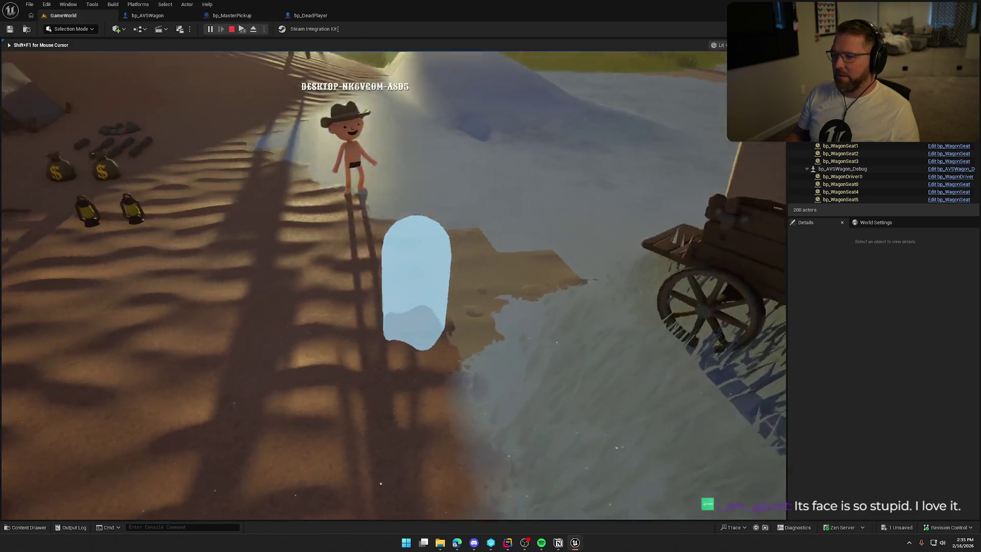
pyautogui.press('s')
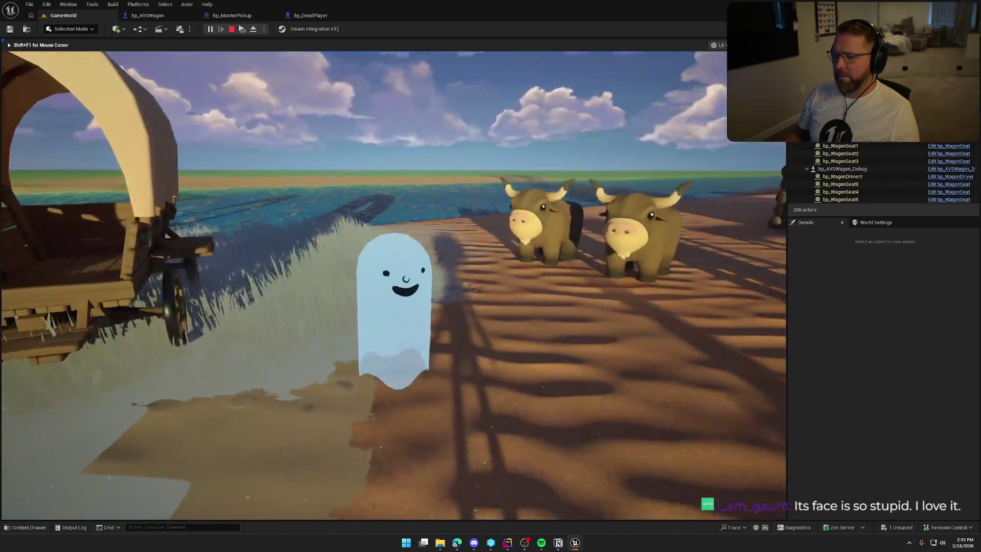
pyautogui.press('w')
pyautogui.press('Escape')
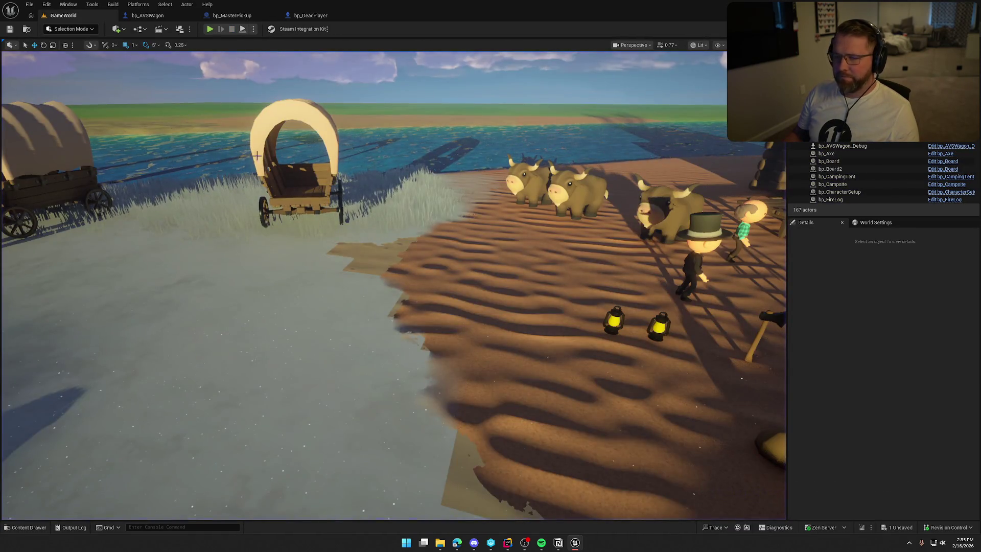
# Glance over bp_DeadPlayer, then go back to GameWorld and start a new play session with Alt+P
pyautogui.click(331, 17)
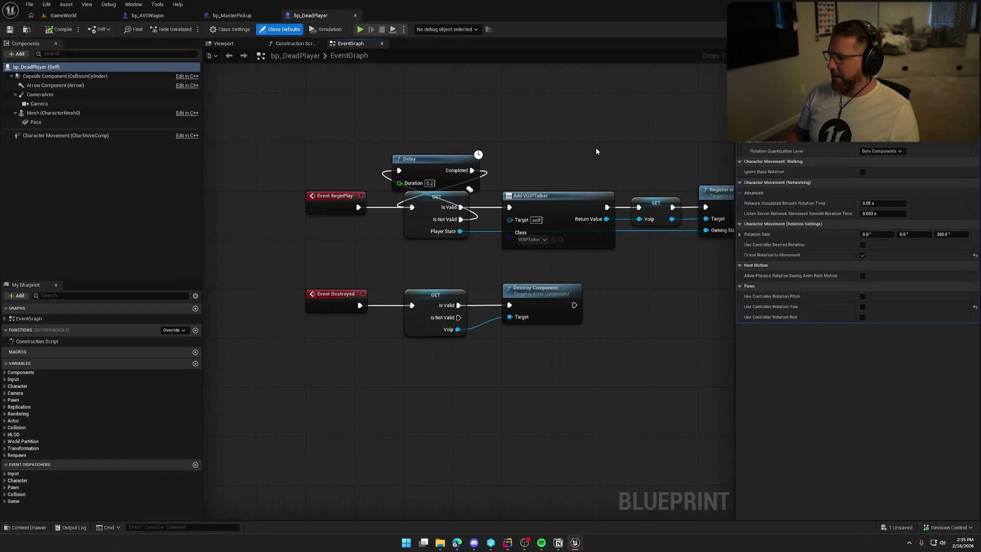
pyautogui.scroll(10, 857, 327)
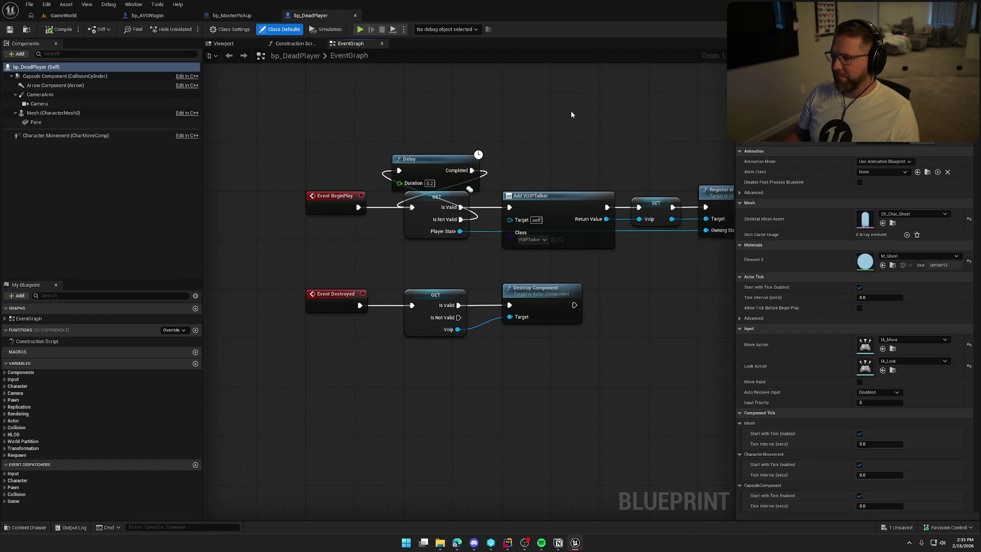
pyautogui.click(63, 16)
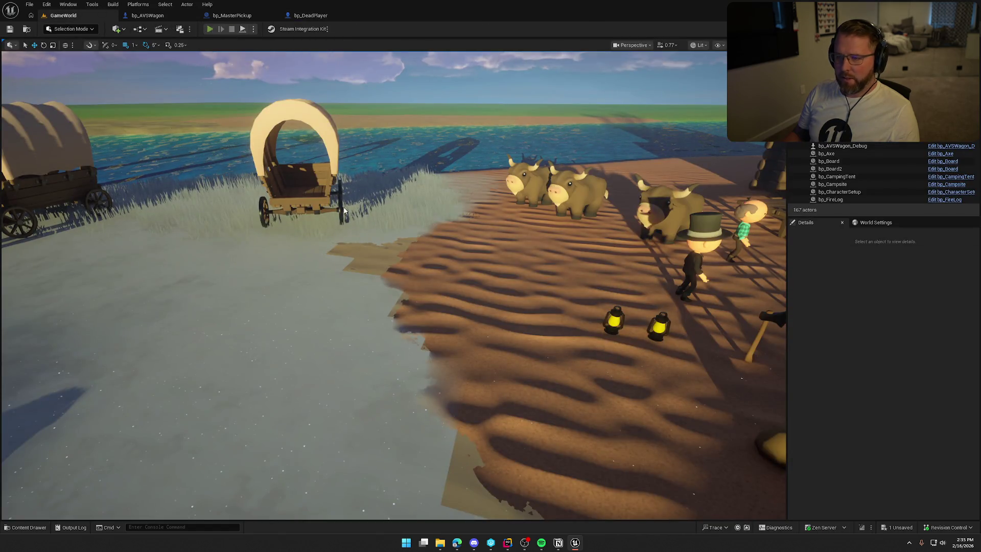
pyautogui.hotkey('alt', 'p')
pyautogui.press('super')
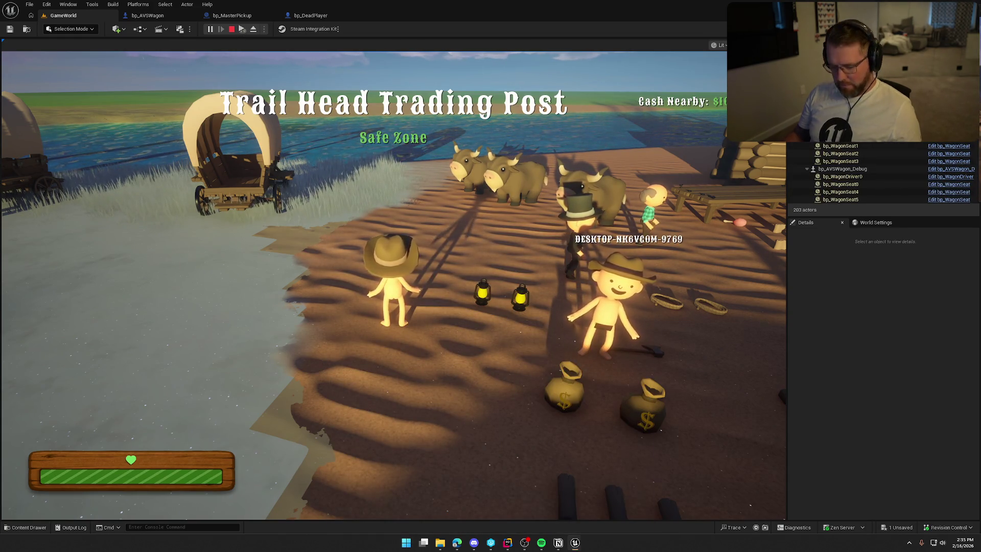
# Climb into the wagon's driver seat and drive it forward into the water
pyautogui.click(402, 125)
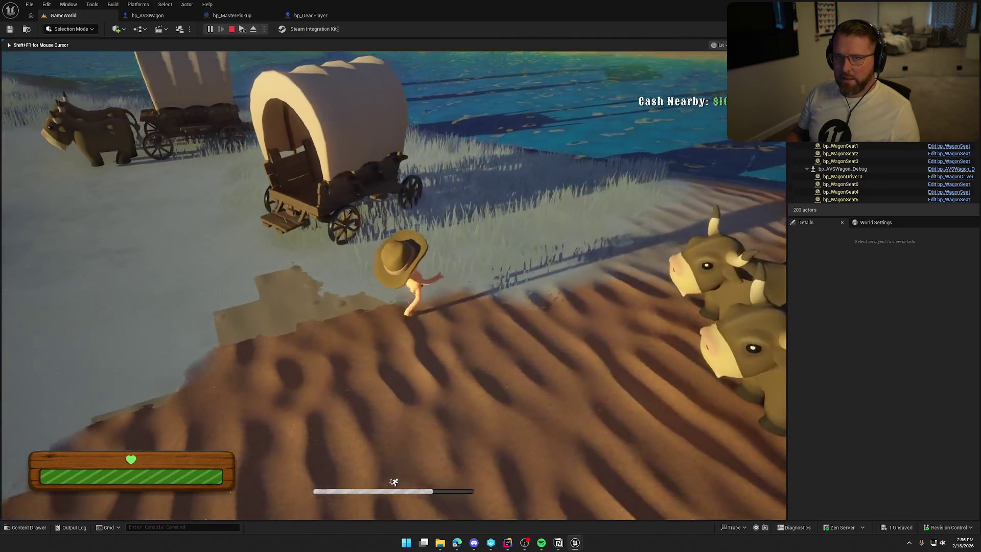
pyautogui.press('e')
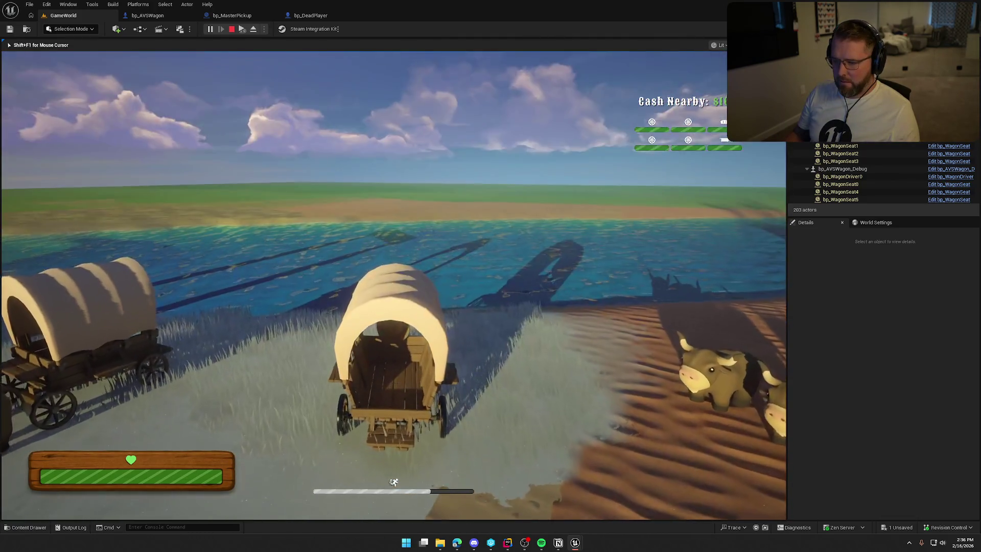
pyautogui.press('w')
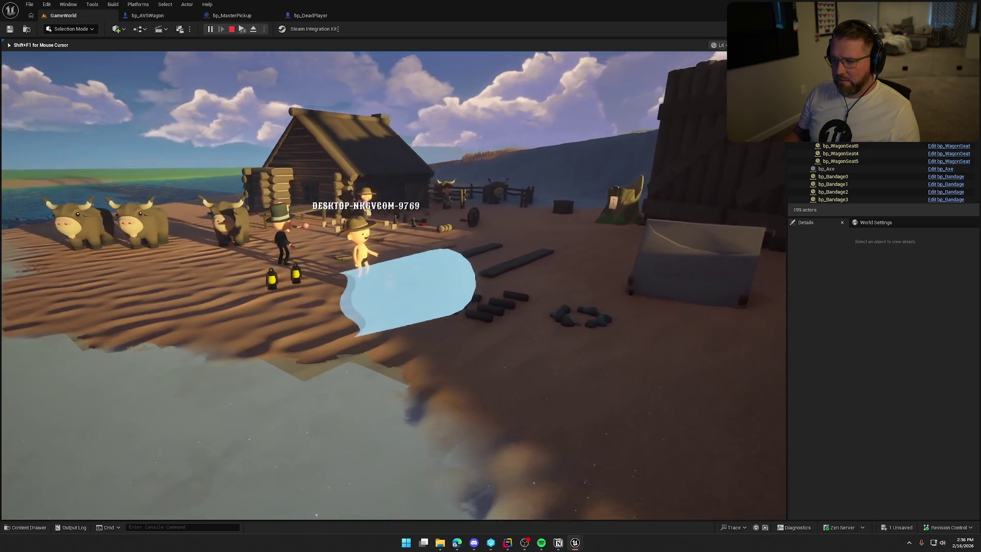
# Run 'show col' in the console to display collision, move the ghost by the shoreline, and stop play
pyautogui.press('`')
pyautogui.write('show collisi')
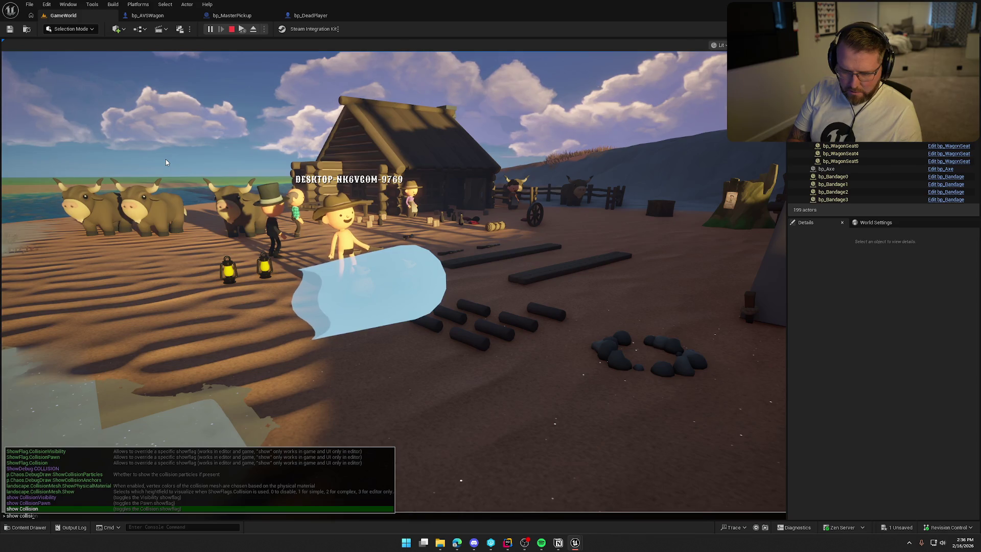
pyautogui.press('Return')
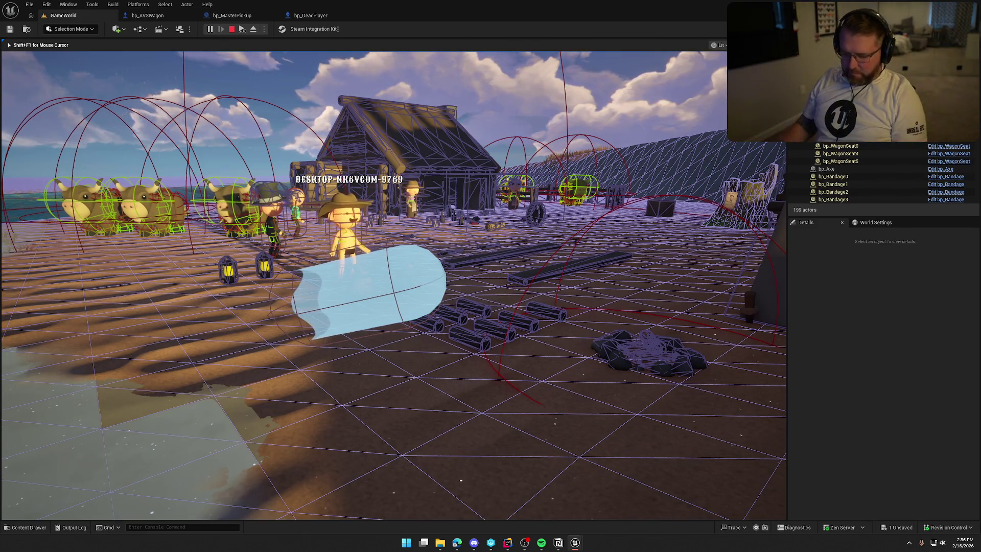
pyautogui.press('s')
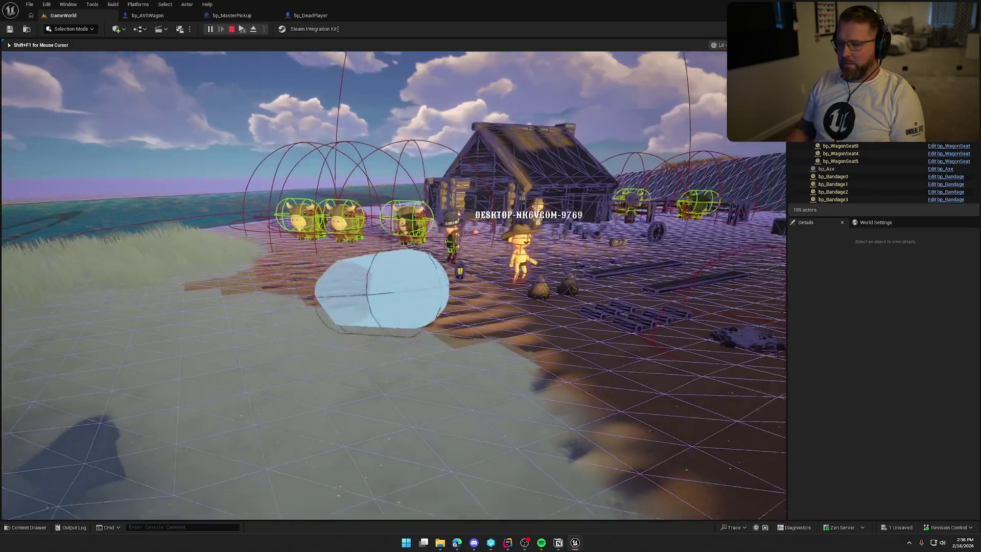
pyautogui.press('w')
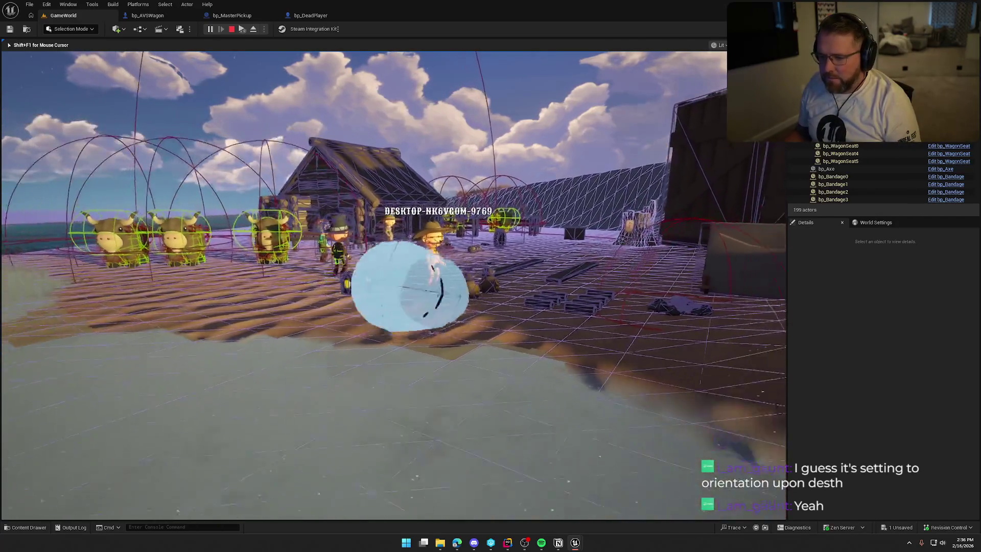
pyautogui.press('Escape')
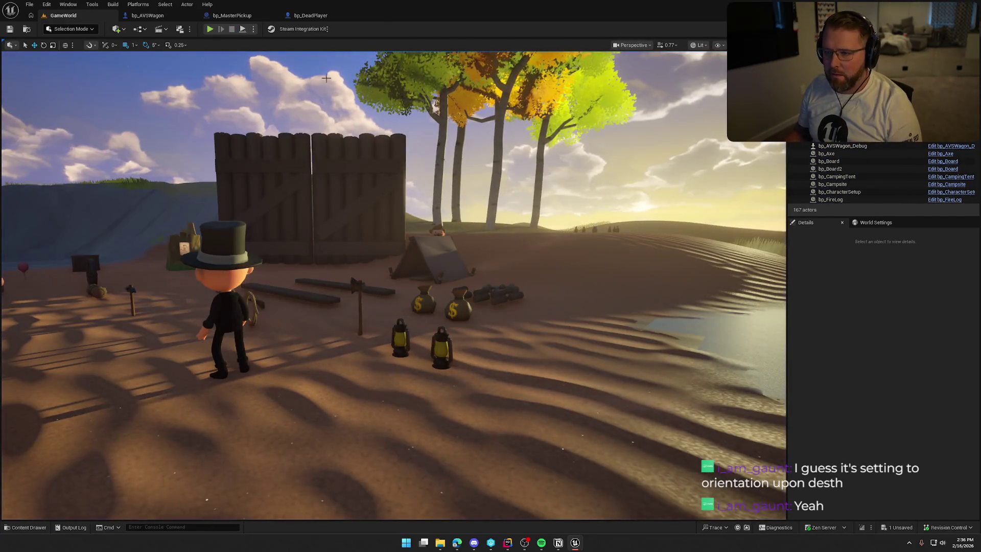
# From the content browser, open the GA_Die ability in Logic > GAS > Abilities
pyautogui.click(312, 16)
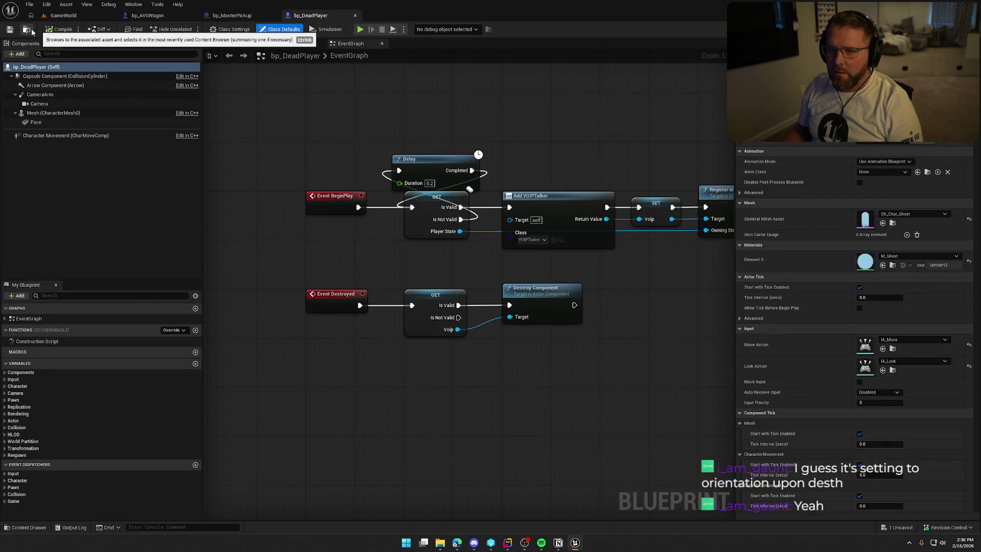
pyautogui.hotkey('ctrl', 'space')
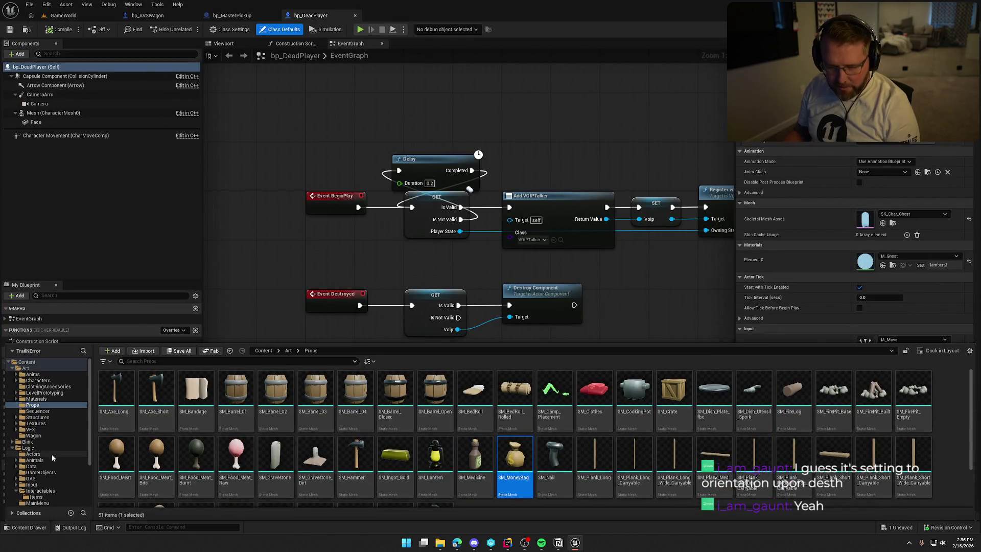
pyautogui.scroll(-2, 50, 459)
pyautogui.click(32, 454)
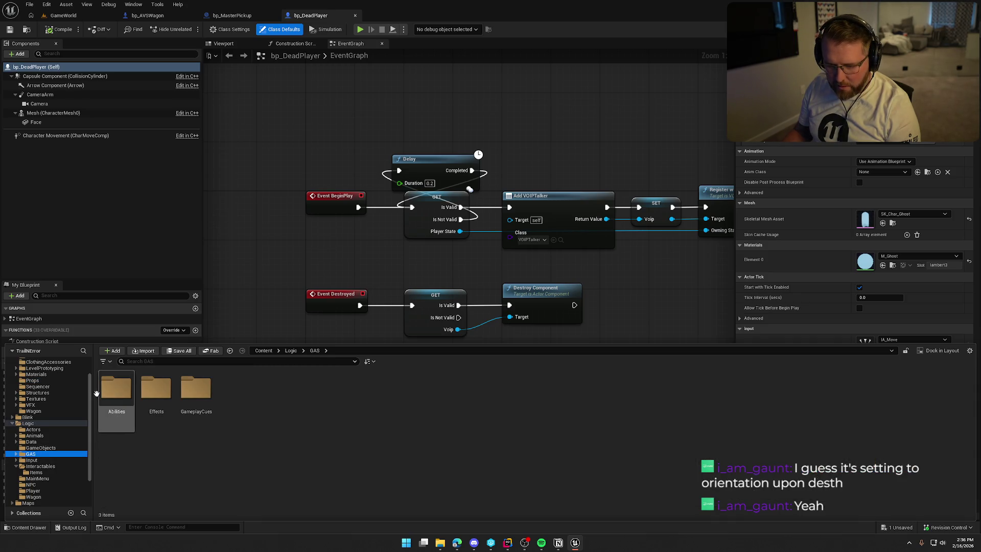
pyautogui.doubleClick(116, 389)
pyautogui.click(156, 392)
pyautogui.doubleClick(156, 392)
pyautogui.scroll(5, 446, 336)
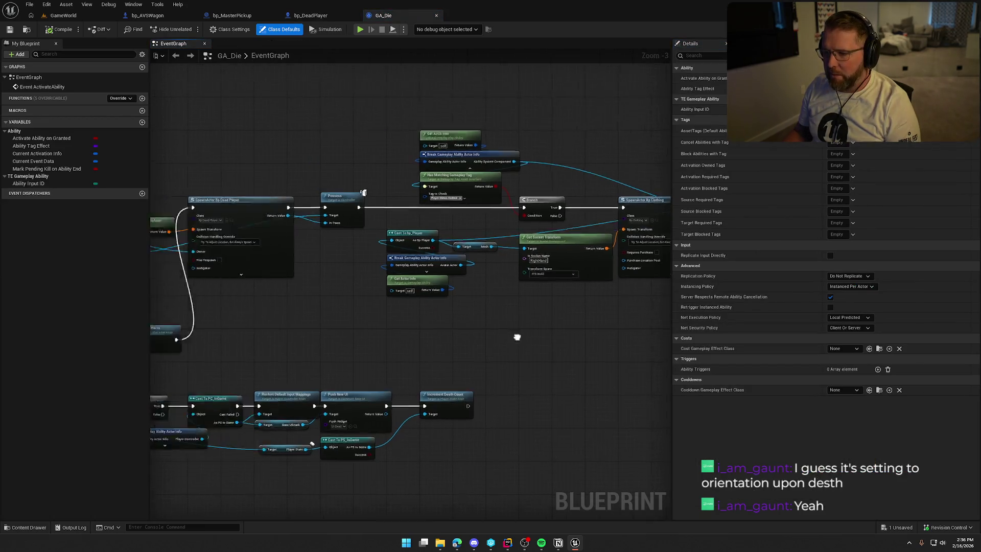
# Split the Get Actor Transform return value and the Spawn Transform input into location, rotation and scale
pyautogui.moveTo(341, 267)
pyautogui.mouseDown()
pyautogui.moveTo(447, 302)
pyautogui.moveTo(491, 242)
pyautogui.mouseUp()
pyautogui.click(360, 157)
pyautogui.moveTo(360, 160); pyautogui.dragTo(356, 156)
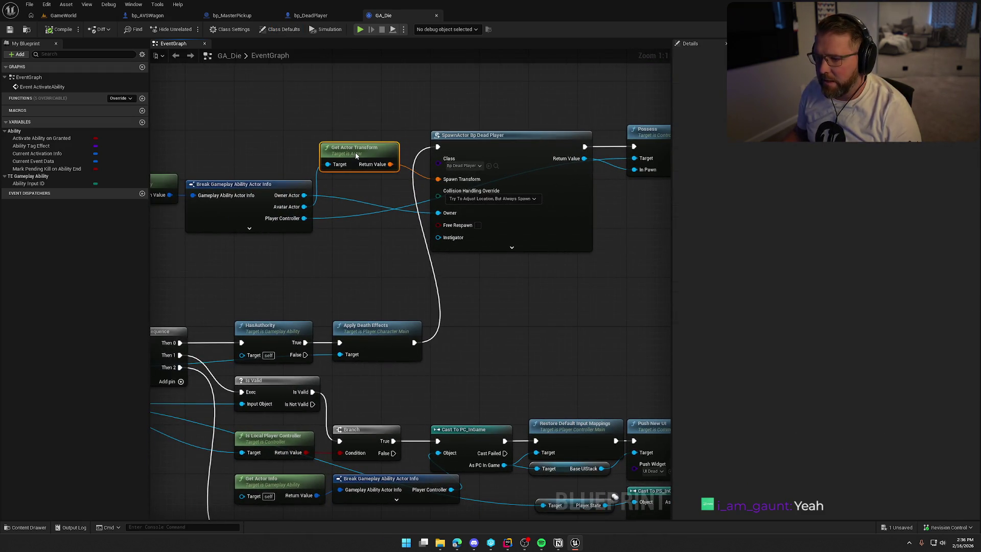
pyautogui.rightClick(390, 166)
pyautogui.click(427, 195)
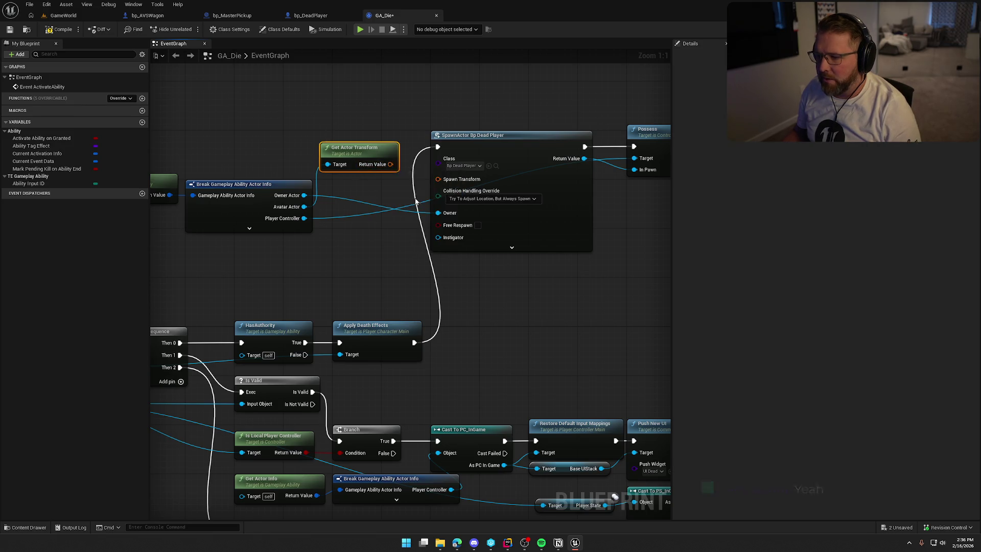
pyautogui.rightClick(442, 179)
pyautogui.click(478, 213)
# Wire only the actor's location into the spawn location, then compile and check out GA_Die
pyautogui.moveTo(409, 164); pyautogui.dragTo(438, 179)
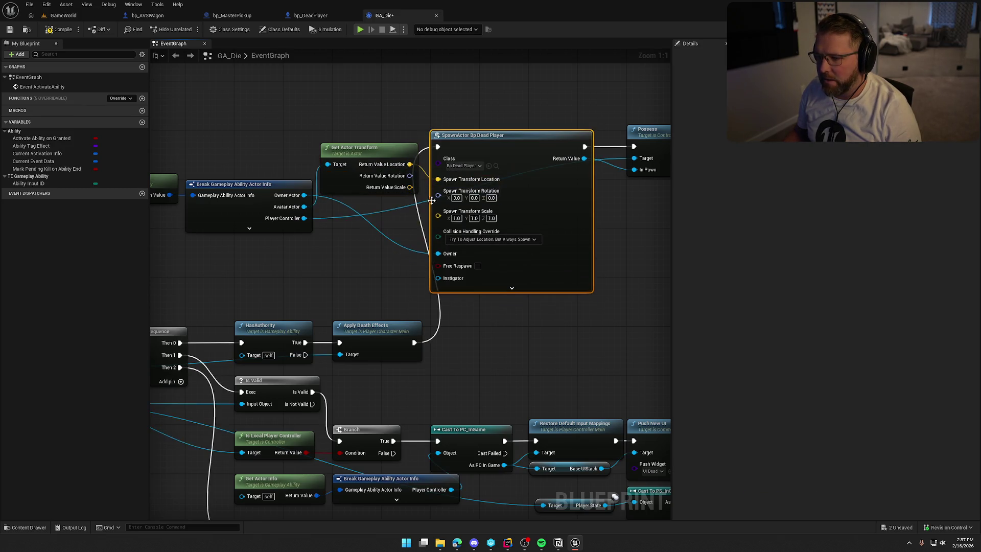
pyautogui.moveTo(401, 222)
pyautogui.mouseDown()
pyautogui.moveTo(371, 215)
pyautogui.moveTo(408, 210)
pyautogui.mouseUp()
pyautogui.moveTo(314, 238); pyautogui.dragTo(289, 240)
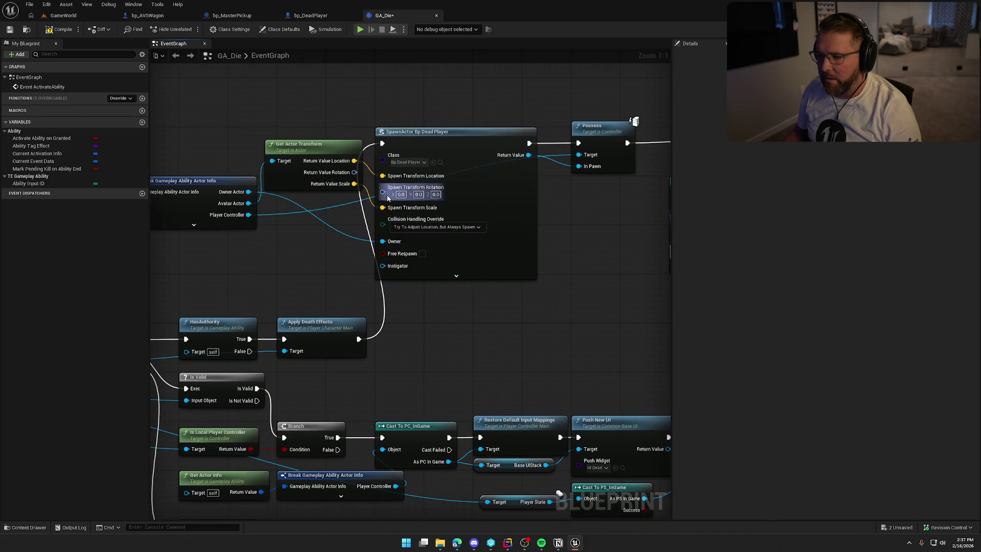
pyautogui.hotkey('ctrl', 'z')
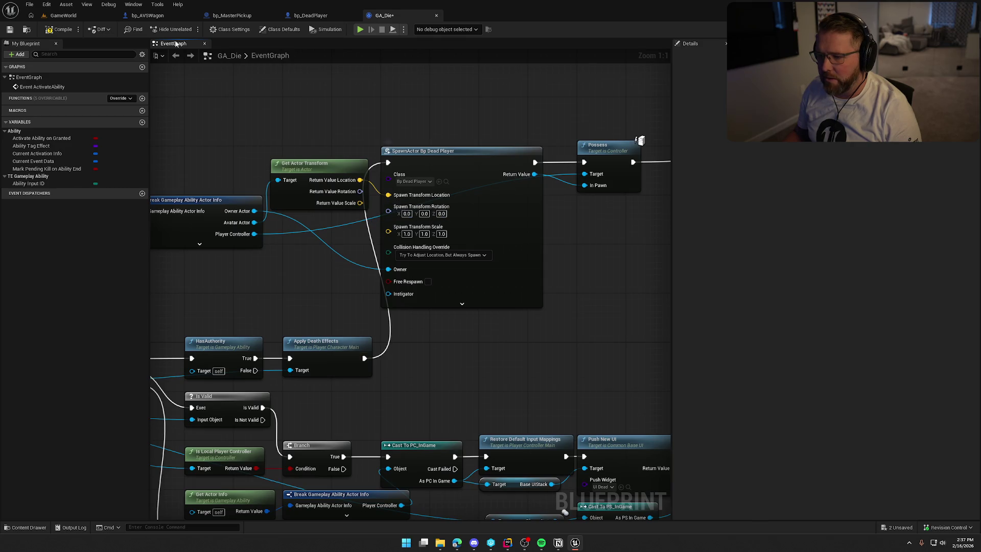
pyautogui.click(57, 30)
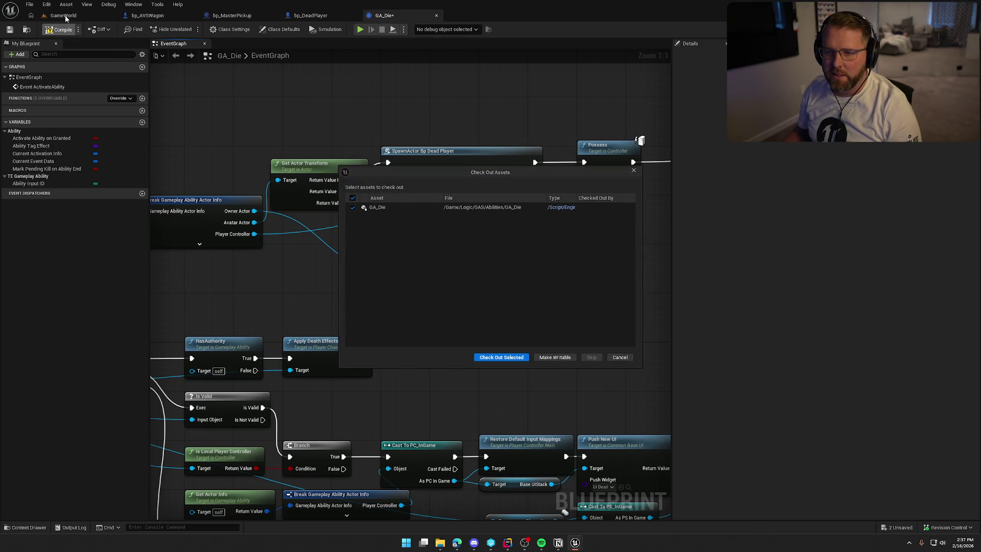
pyautogui.click(503, 358)
pyautogui.click(110, 15)
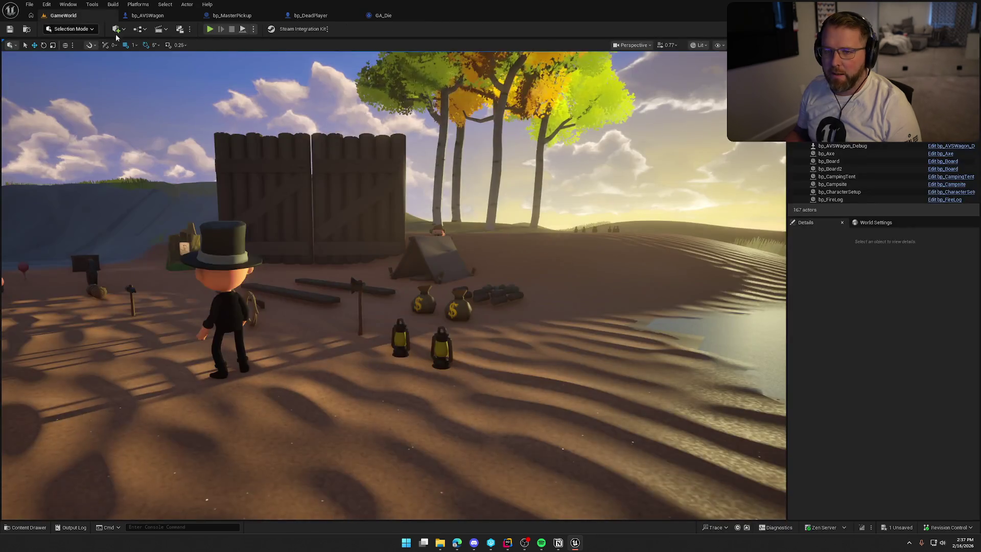
pyautogui.click(209, 29)
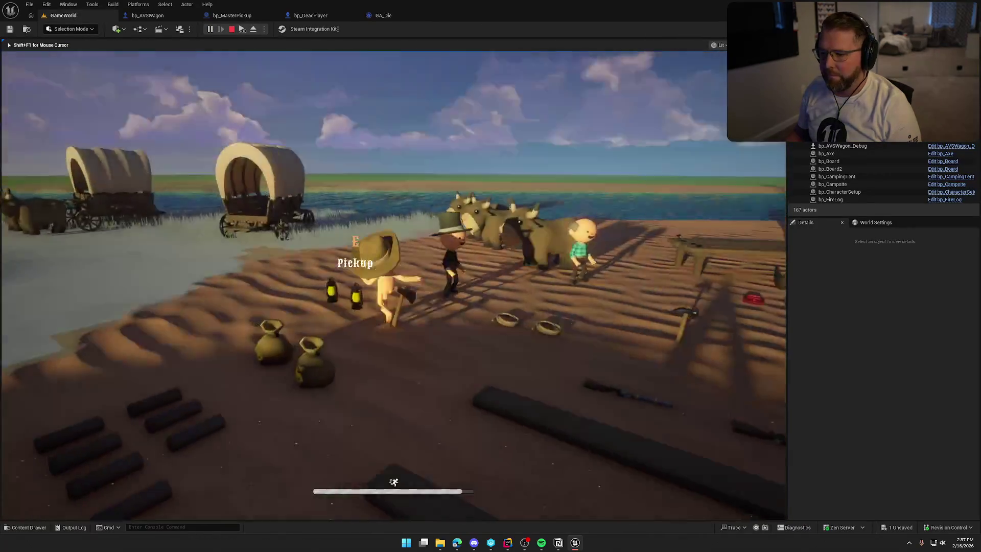
pyautogui.press('super')
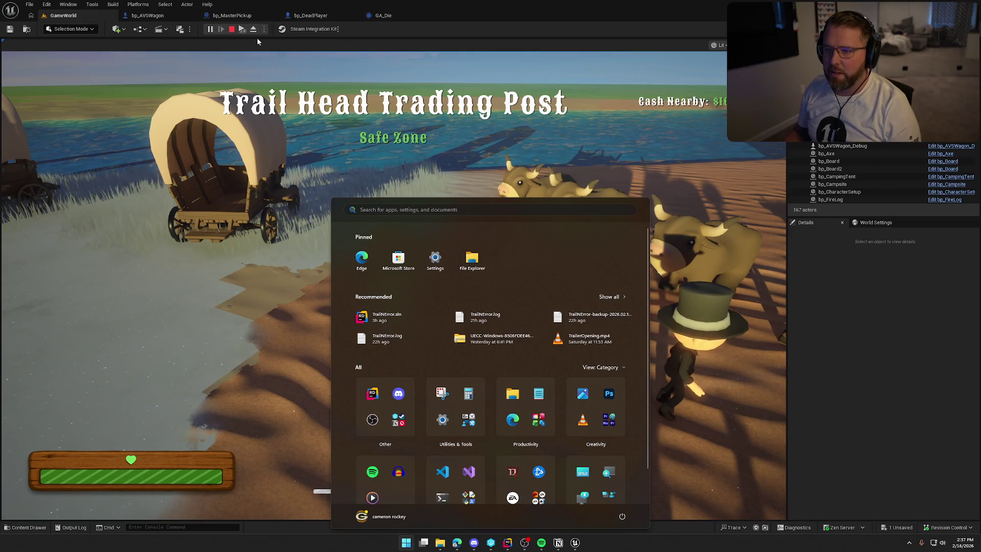
pyautogui.press('super')
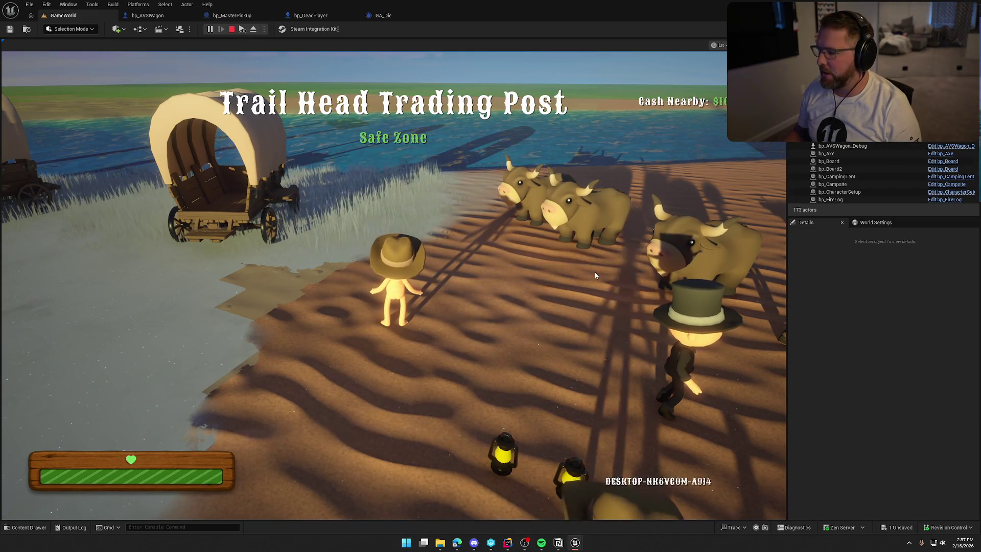
pyautogui.click(604, 276)
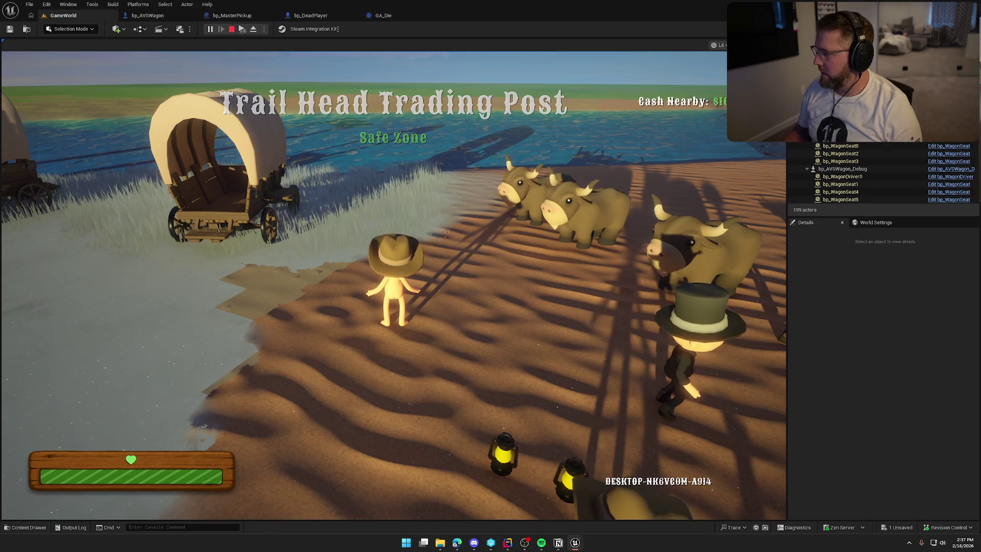
pyautogui.press('super')
pyautogui.press('super')
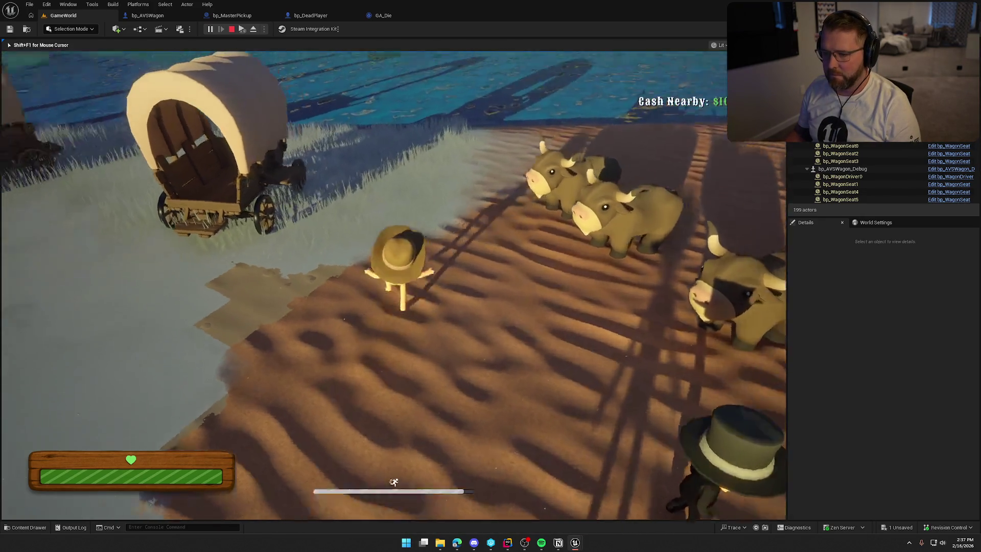
pyautogui.press('w')
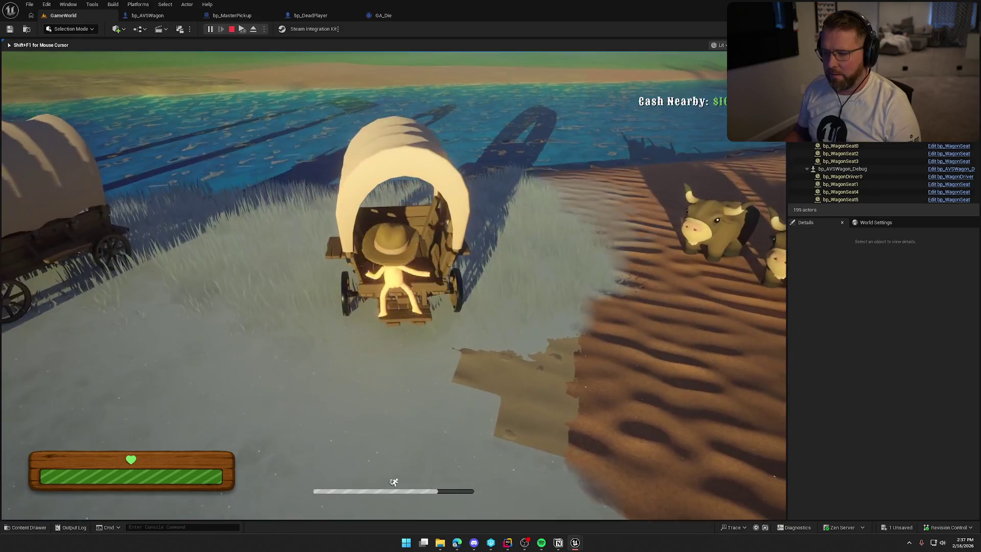
pyautogui.press('e')
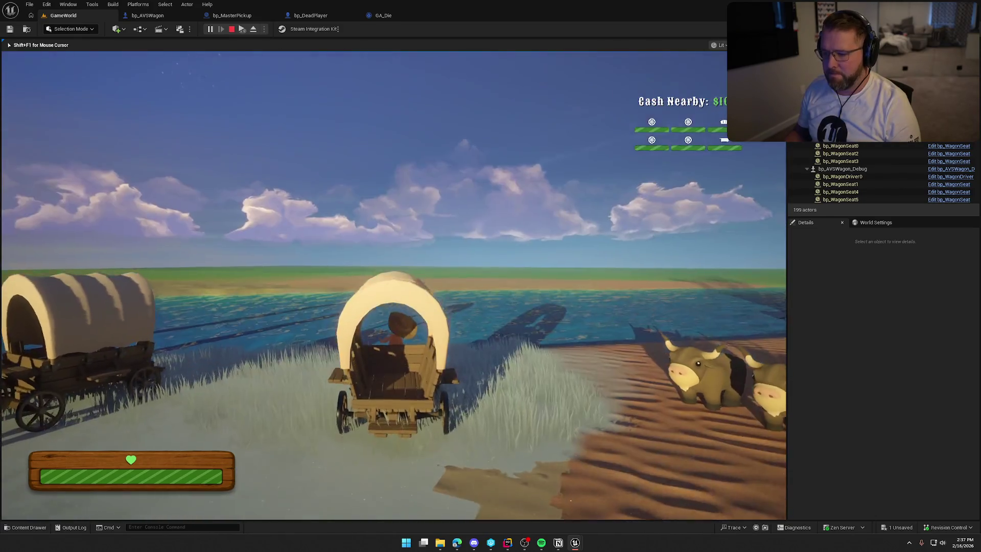
pyautogui.press('w')
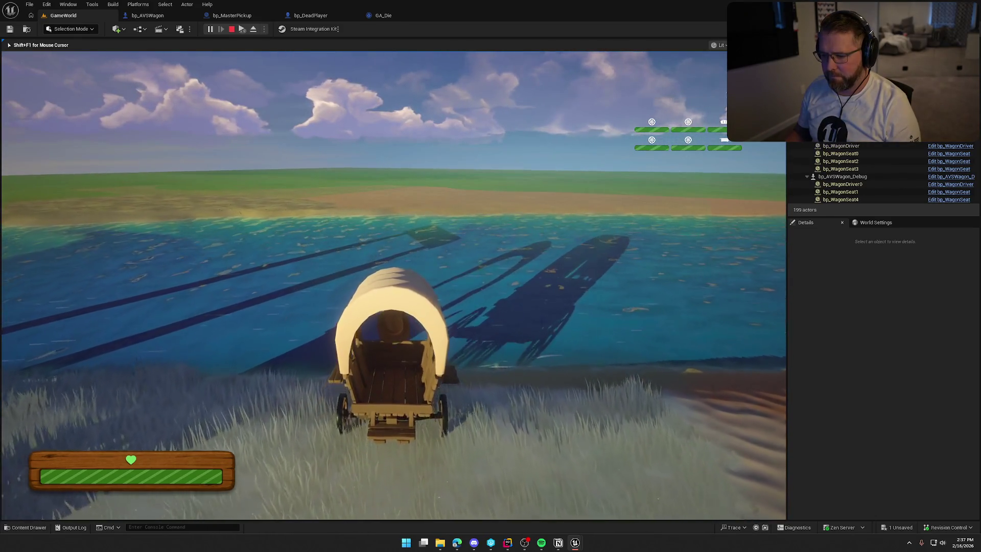
pyautogui.press('w')
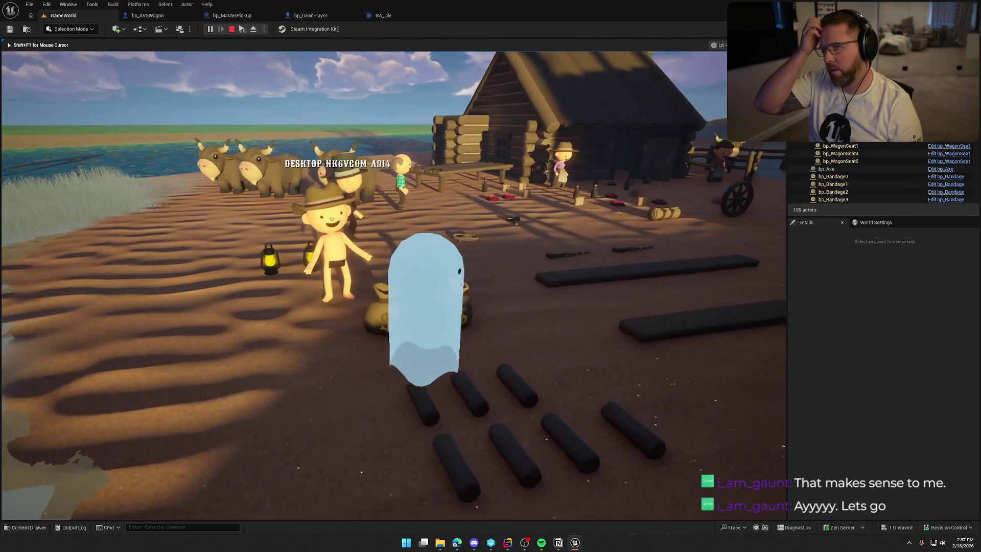
pyautogui.press('Escape')
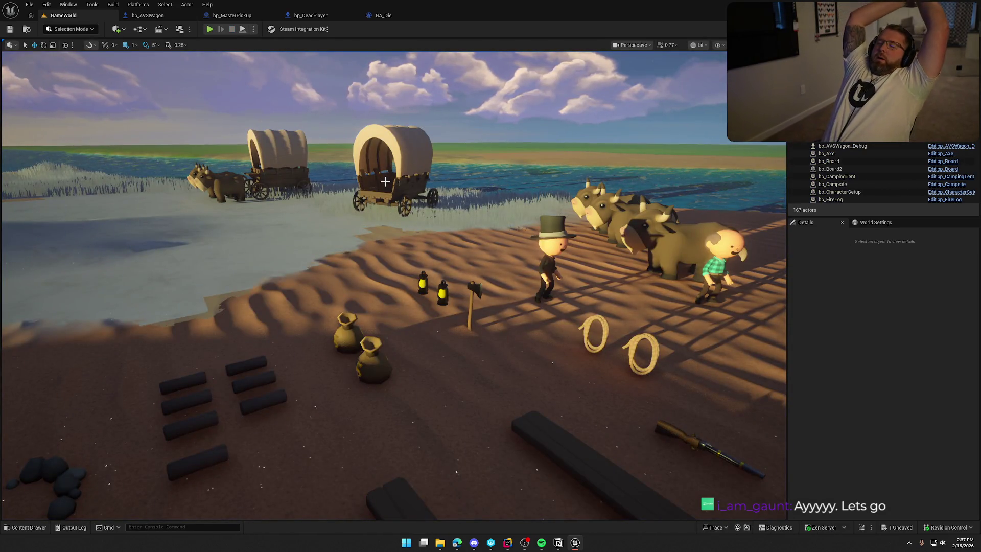
# Switch to bp_AVSWagon and survey its Event Graph, including the ItemDetection overlap events
pyautogui.click(385, 182)
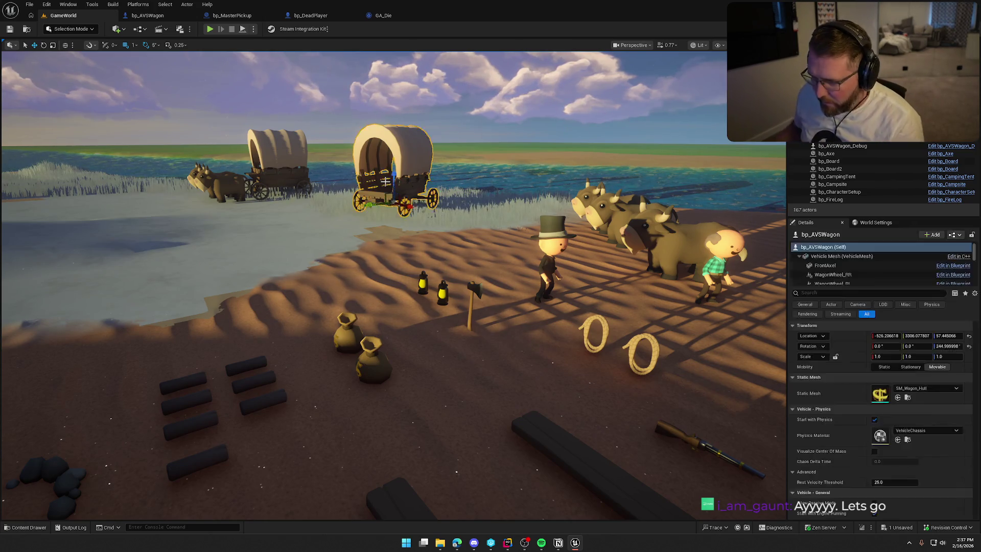
pyautogui.press('Escape')
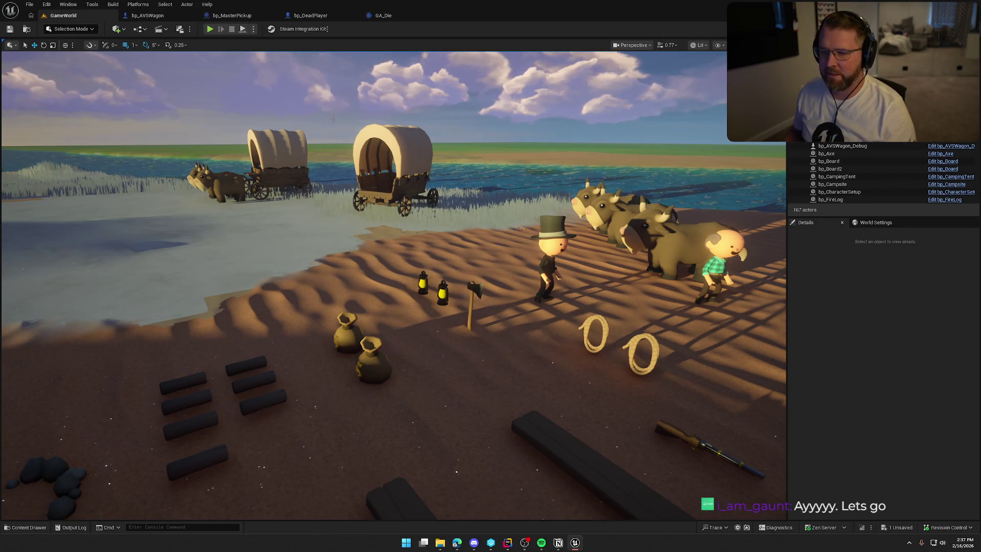
pyautogui.click(148, 15)
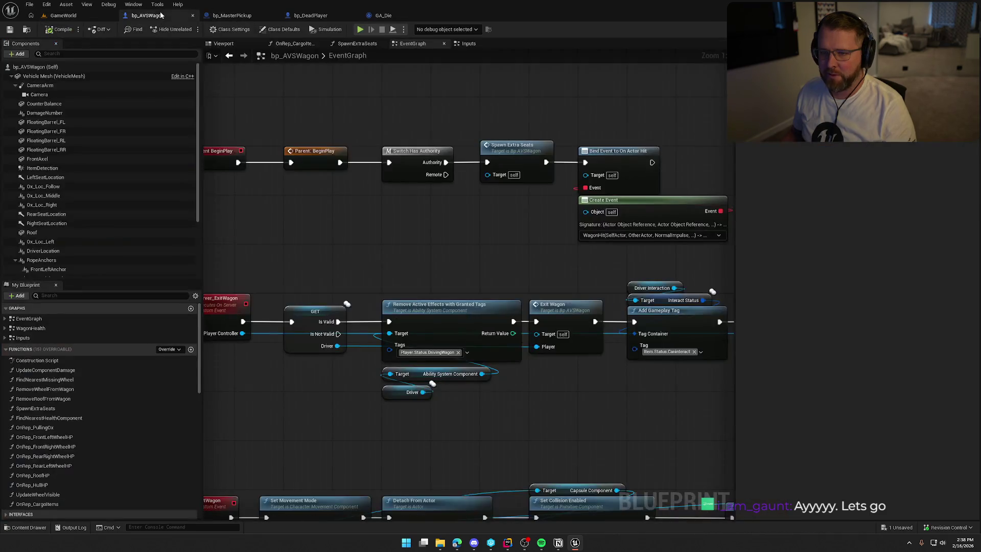
pyautogui.scroll(-5, 476, 283)
pyautogui.moveTo(440, 308)
pyautogui.mouseDown()
pyautogui.moveTo(439, 276)
pyautogui.moveTo(442, 288)
pyautogui.mouseUp()
pyautogui.scroll(5, 442, 287)
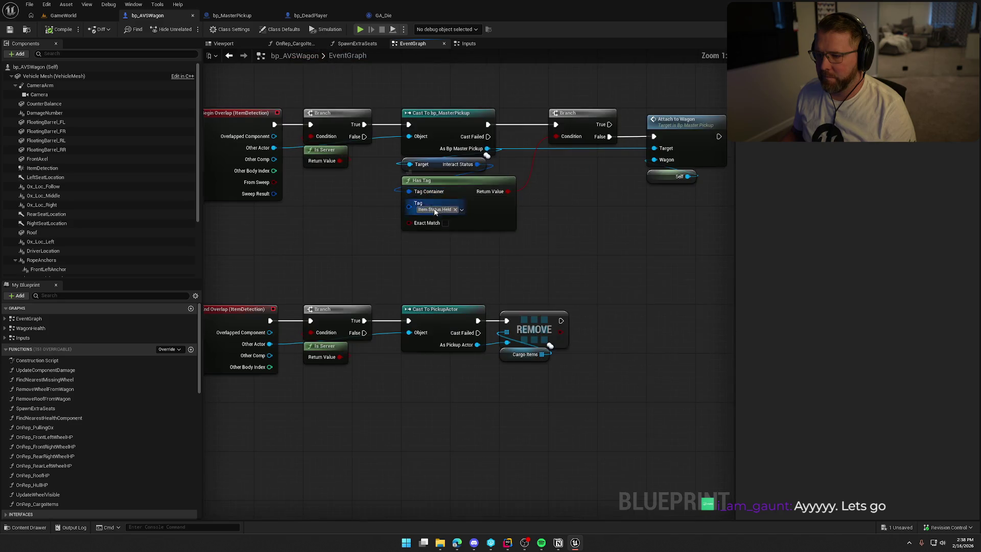
pyautogui.scroll(-2, 576, 240)
pyautogui.moveTo(622, 274); pyautogui.dragTo(574, 291)
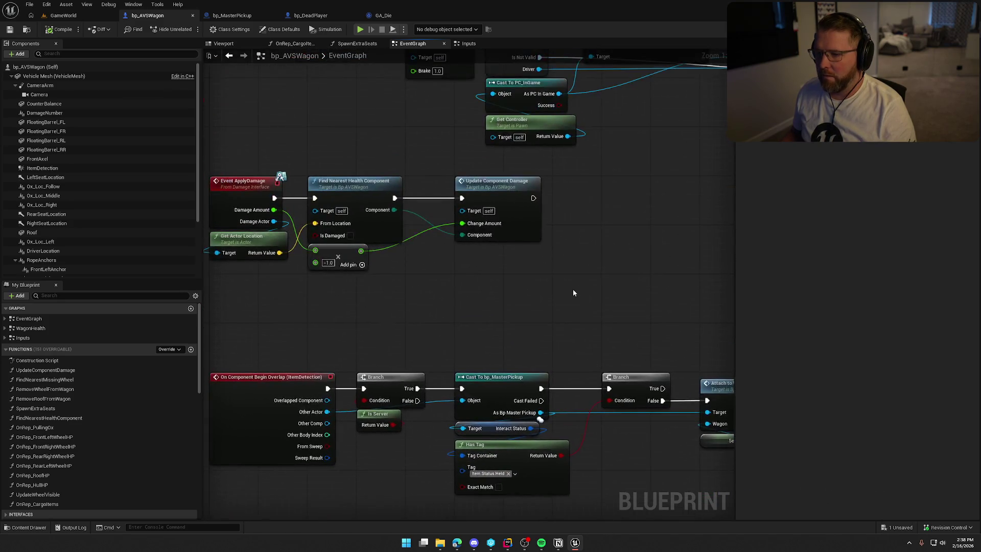
pyautogui.scroll(-3, 574, 291)
# Jump to the OnVehicleFlipped logic and follow it to the Delay and Set Physics nodes
pyautogui.click(5, 319)
pyautogui.click(4, 319)
pyautogui.click(5, 318)
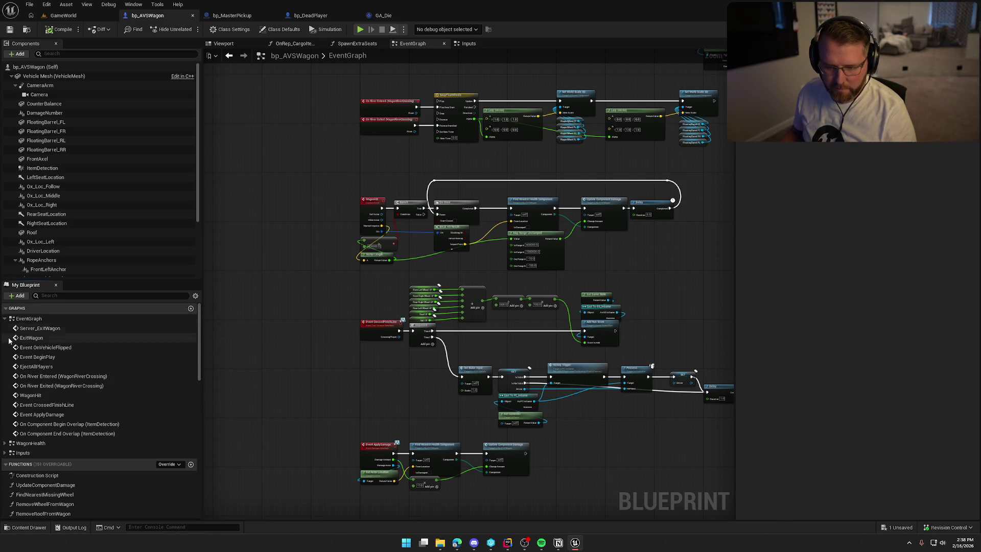
pyautogui.click(70, 348)
pyautogui.doubleClick(70, 348)
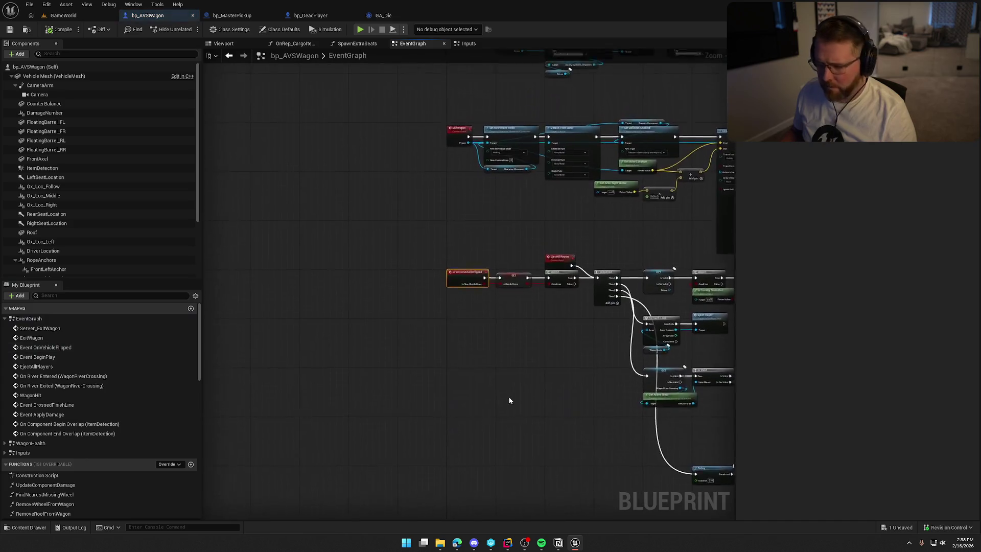
pyautogui.moveTo(564, 404); pyautogui.dragTo(318, 313)
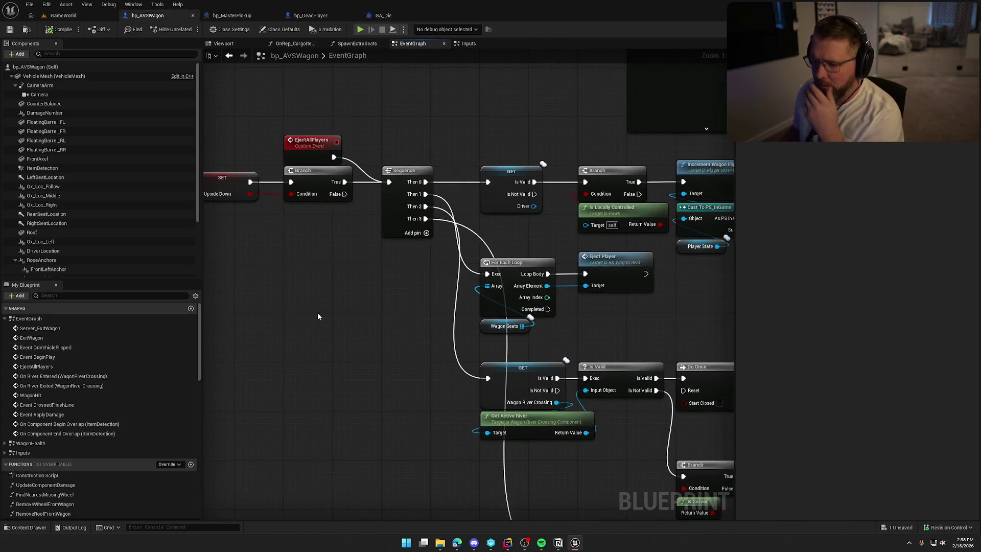
pyautogui.moveTo(388, 398); pyautogui.dragTo(271, 366)
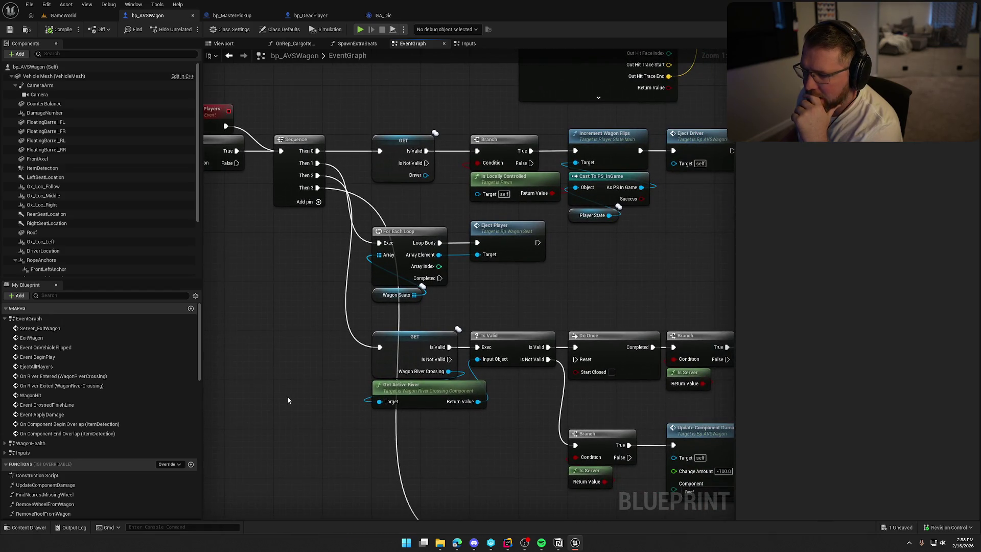
pyautogui.scroll(-2, 287, 396)
pyautogui.moveTo(363, 493); pyautogui.dragTo(307, 330)
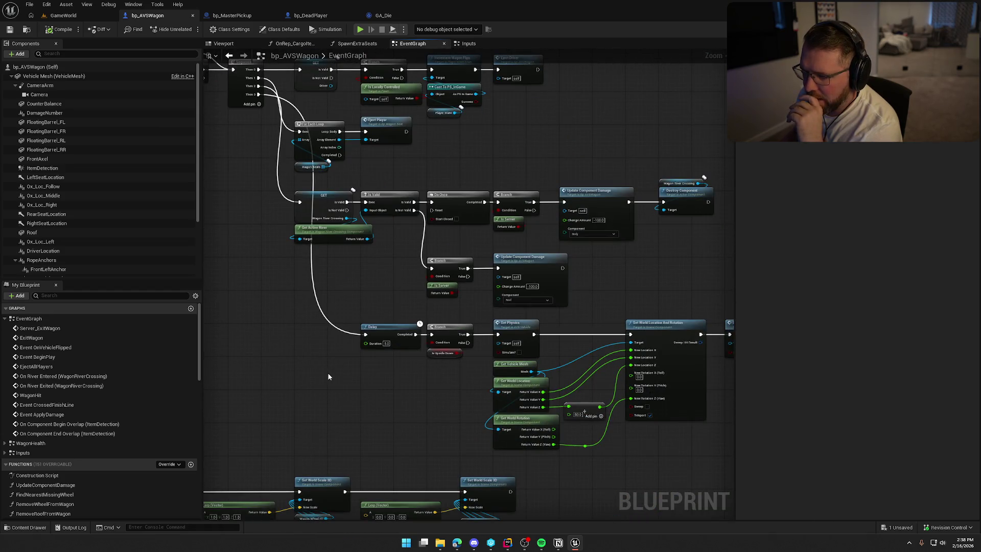
pyautogui.moveTo(457, 395)
pyautogui.mouseDown()
pyautogui.moveTo(224, 367)
pyautogui.moveTo(449, 358)
pyautogui.moveTo(524, 468)
pyautogui.mouseUp()
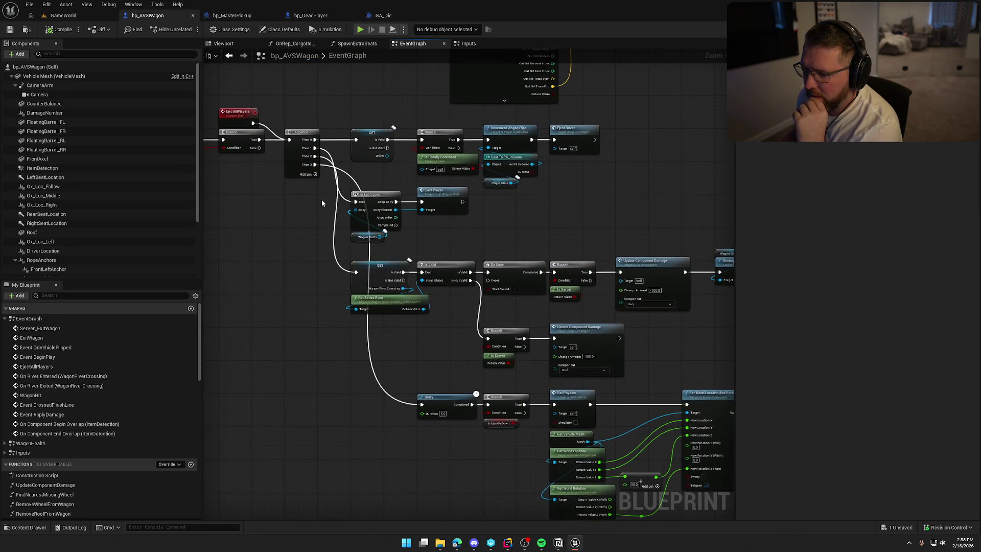
# Move the lower nodes down, add a Sequence output, and wire it into the Delay node
pyautogui.scroll(-5, 340, 207)
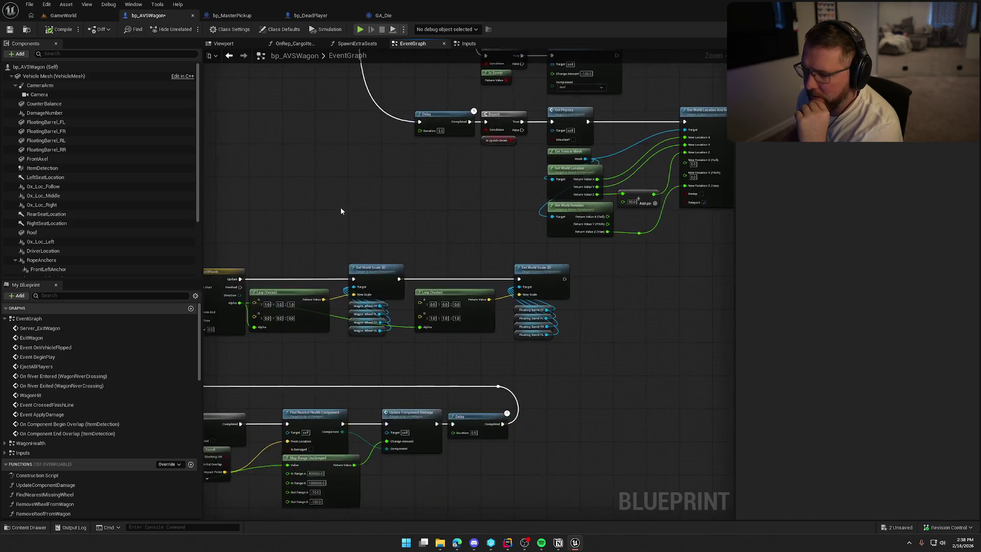
pyautogui.moveTo(577, 477); pyautogui.dragTo(238, 132)
pyautogui.scroll(5, 238, 131)
pyautogui.moveTo(387, 176)
pyautogui.mouseDown()
pyautogui.moveTo(391, 326)
pyautogui.moveTo(392, 299)
pyautogui.moveTo(317, 327)
pyautogui.moveTo(343, 313)
pyautogui.moveTo(344, 301)
pyautogui.moveTo(365, 407)
pyautogui.mouseUp()
pyautogui.click(295, 104)
pyautogui.moveTo(294, 100)
pyautogui.mouseDown()
pyautogui.moveTo(383, 265)
pyautogui.moveTo(488, 516)
pyautogui.moveTo(393, 315)
pyautogui.moveTo(412, 180)
pyautogui.mouseUp()
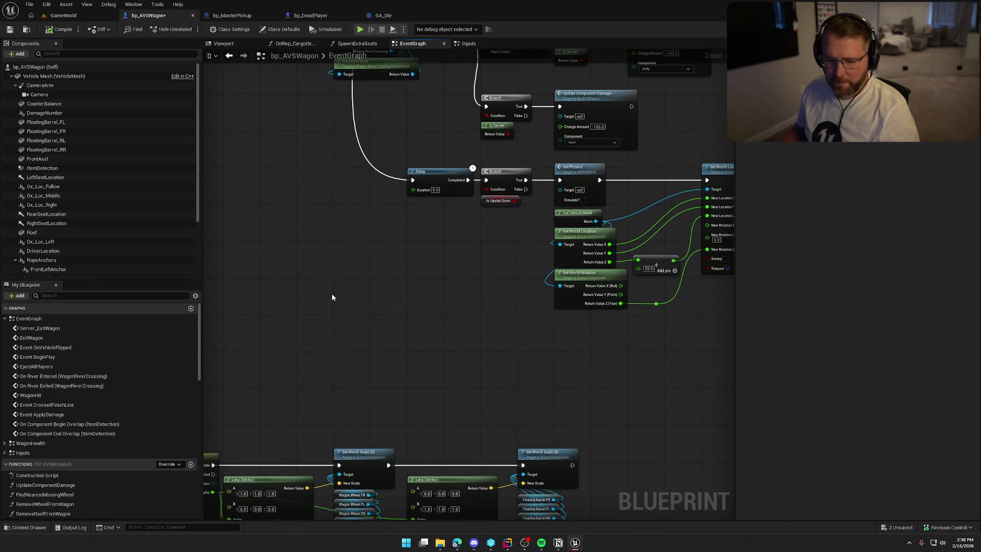
pyautogui.scroll(-10, 130, 408)
# Place a Cargo Items getter and feed it into a new For Each Loop, arranged together
pyautogui.moveTo(22, 476); pyautogui.dragTo(327, 313)
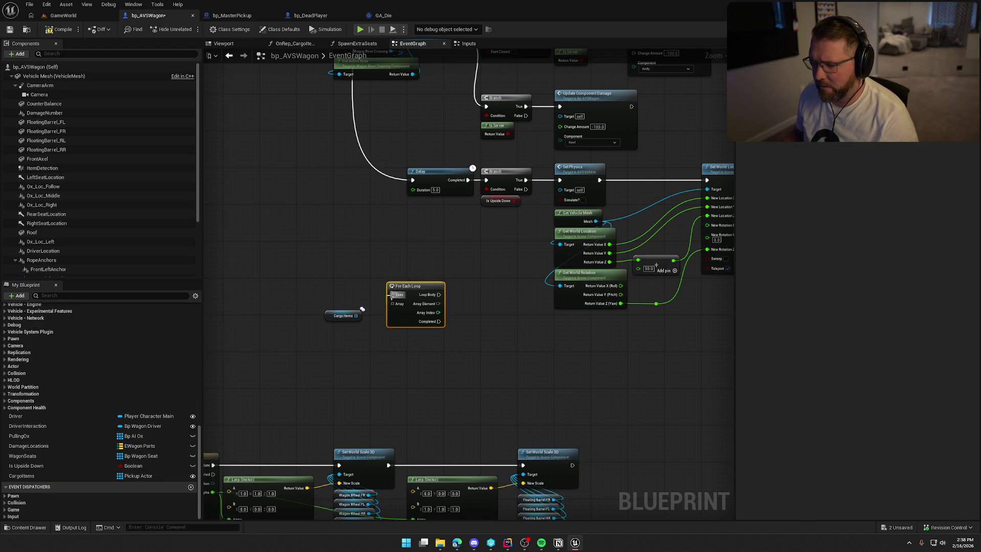
pyautogui.moveTo(392, 295)
pyautogui.mouseDown()
pyautogui.moveTo(278, 122)
pyautogui.moveTo(304, 121)
pyautogui.mouseUp()
pyautogui.scroll(2, 305, 121)
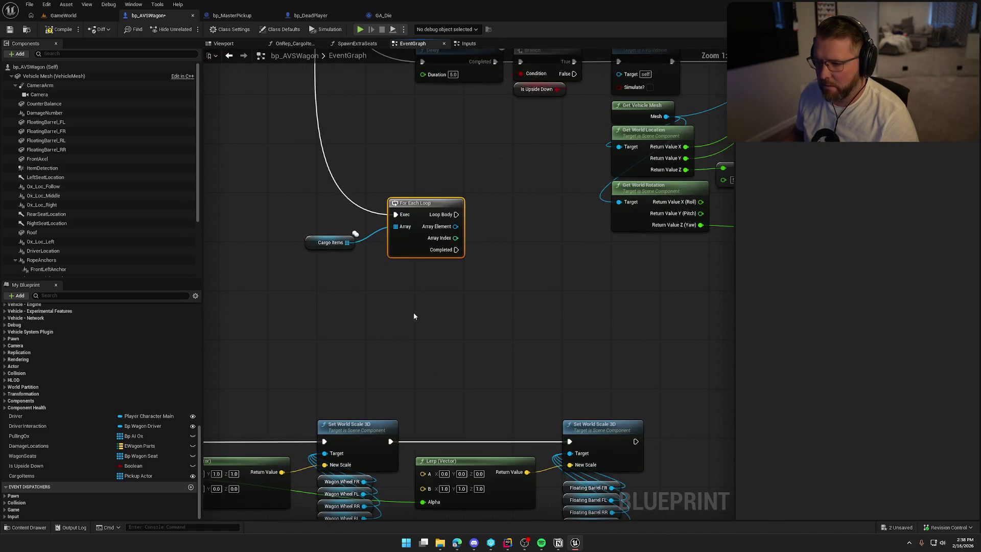
pyautogui.moveTo(455, 230)
pyautogui.mouseDown()
pyautogui.moveTo(457, 296)
pyautogui.moveTo(482, 274)
pyautogui.mouseUp()
pyautogui.click(508, 312)
pyautogui.moveTo(508, 312)
pyautogui.mouseDown()
pyautogui.moveTo(444, 312)
pyautogui.moveTo(414, 291)
pyautogui.mouseUp()
pyautogui.moveTo(247, 266); pyautogui.dragTo(267, 252)
pyautogui.moveTo(291, 300)
pyautogui.mouseDown()
pyautogui.moveTo(266, 303)
pyautogui.moveTo(352, 300)
pyautogui.moveTo(378, 311)
pyautogui.mouseUp()
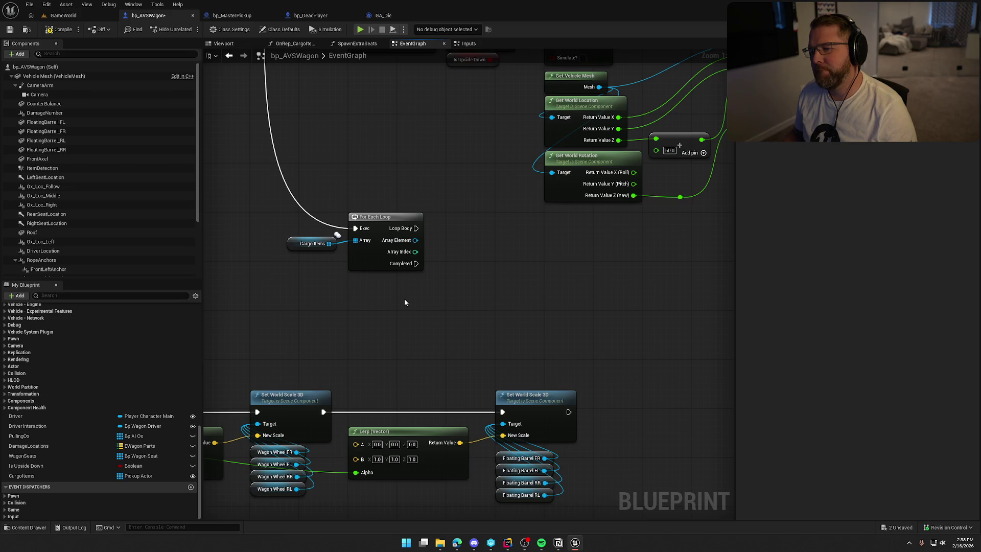
pyautogui.moveTo(404, 302); pyautogui.dragTo(350, 290)
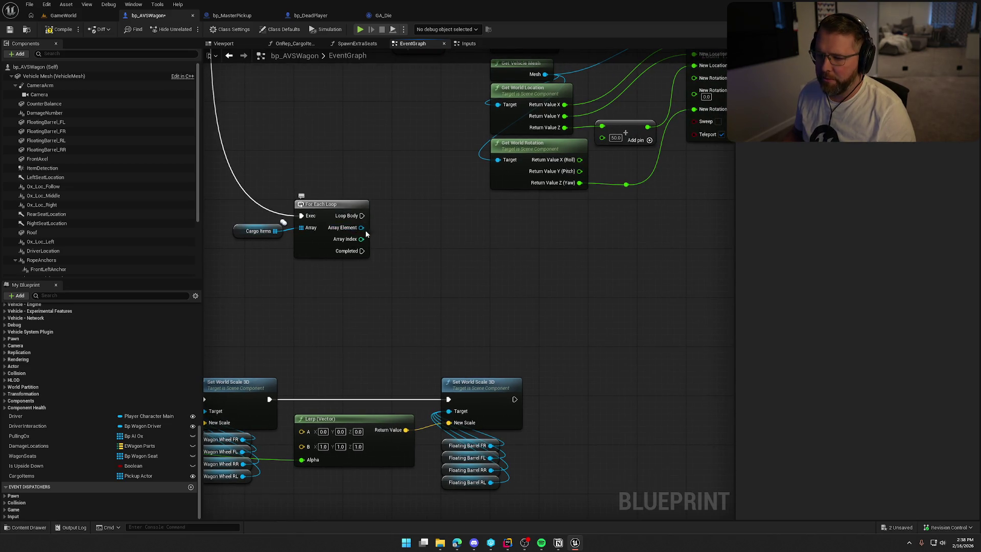
# Add Detach From Actor on each Array Element in the loop body, with rules set to Keep World
pyautogui.moveTo(362, 227); pyautogui.dragTo(413, 245)
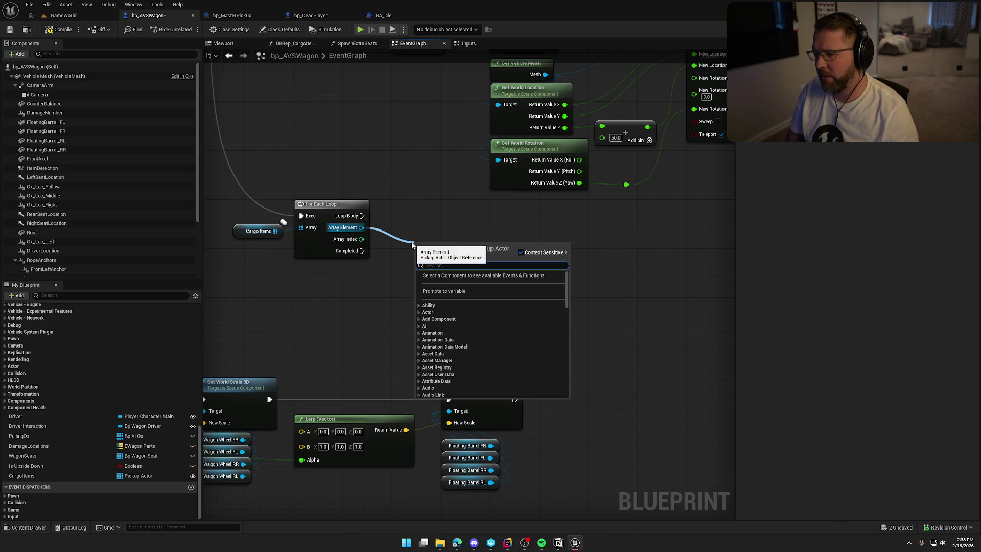
pyautogui.write('detach')
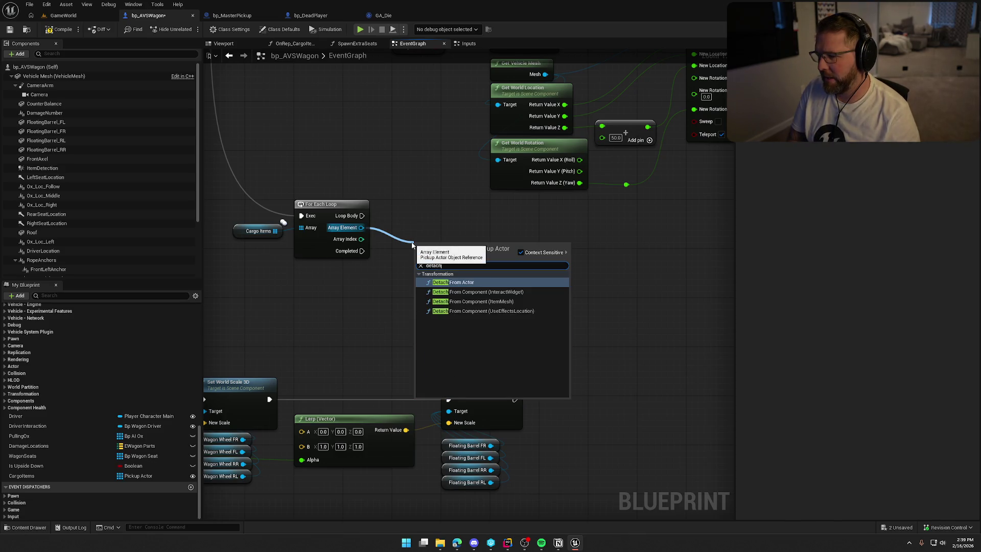
pyautogui.press('Return')
pyautogui.moveTo(362, 215)
pyautogui.mouseDown()
pyautogui.moveTo(415, 240)
pyautogui.moveTo(418, 259)
pyautogui.moveTo(452, 231)
pyautogui.mouseUp()
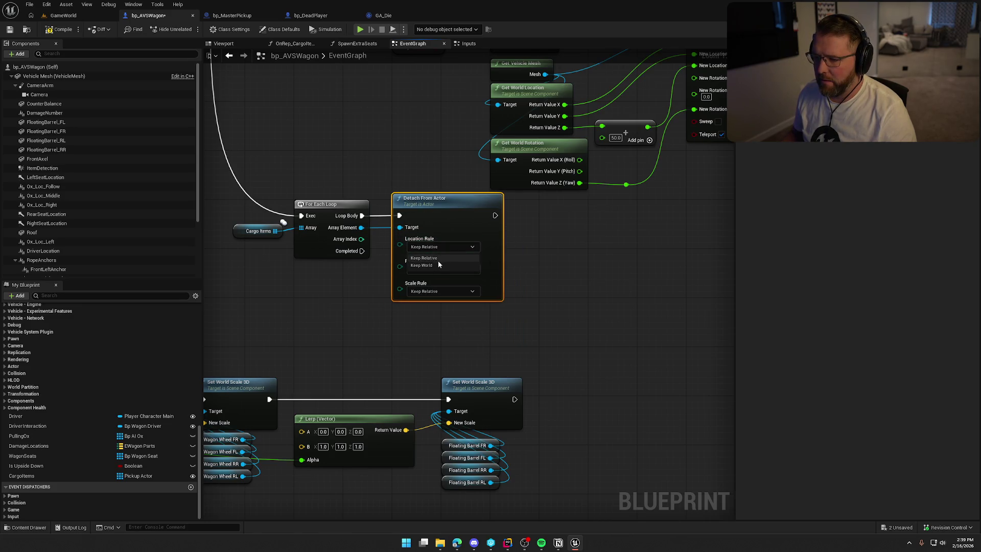
pyautogui.click(439, 269)
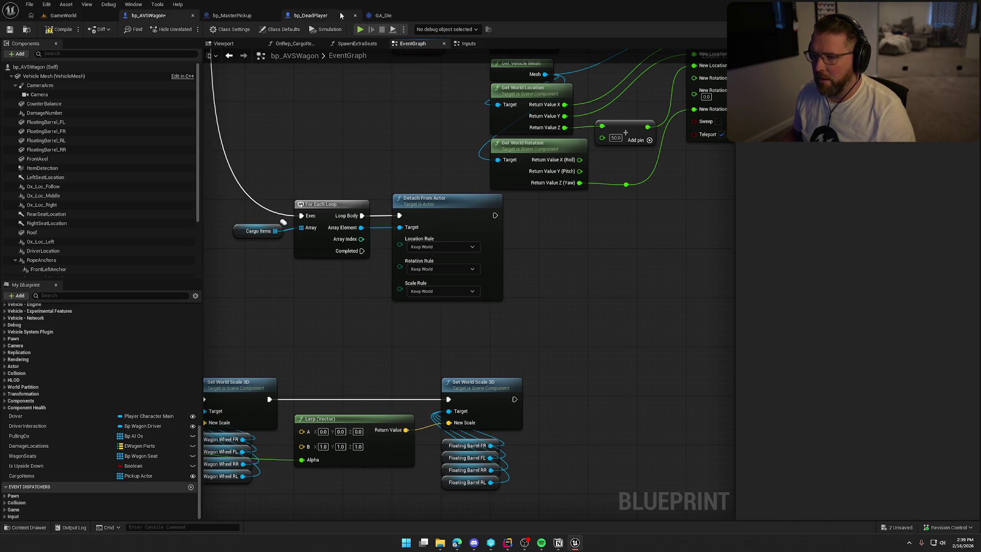
# Check the attach setup in bp_MasterPickup, then return to the bp_AVSWagon event graph
pyautogui.click(248, 16)
pyautogui.click(492, 106)
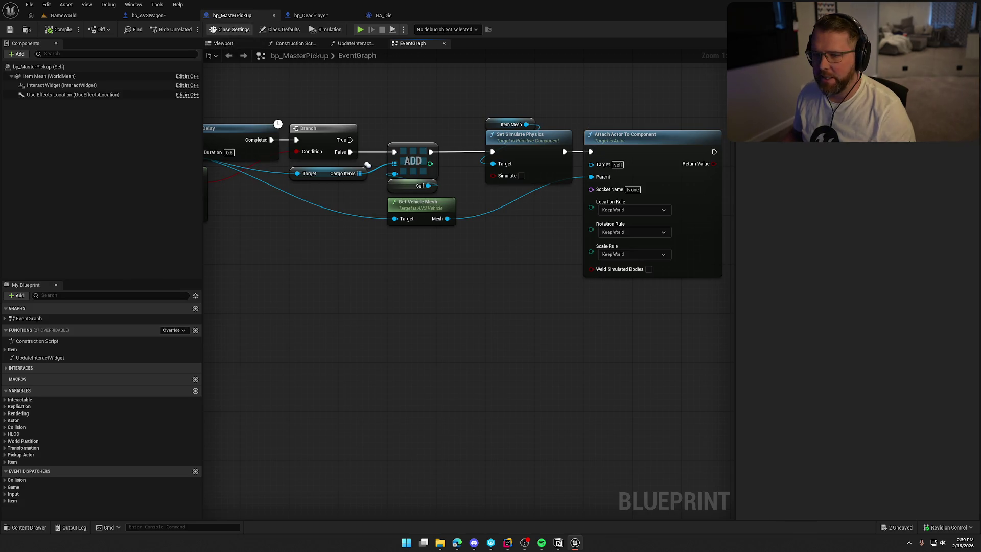
pyautogui.click(148, 16)
# Call Set Simulate Physics on each element's Item Mesh right after Detach From Actor
pyautogui.moveTo(322, 217); pyautogui.dragTo(476, 260)
pyautogui.write('get item me')
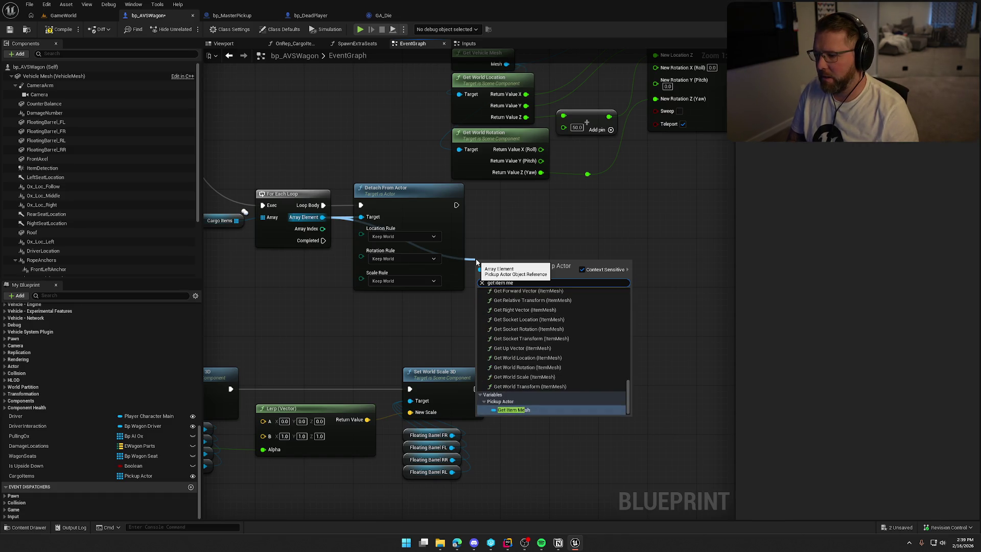
pyautogui.click(536, 409)
pyautogui.moveTo(537, 263); pyautogui.dragTo(569, 259)
pyautogui.write('set sim')
pyautogui.click(601, 302)
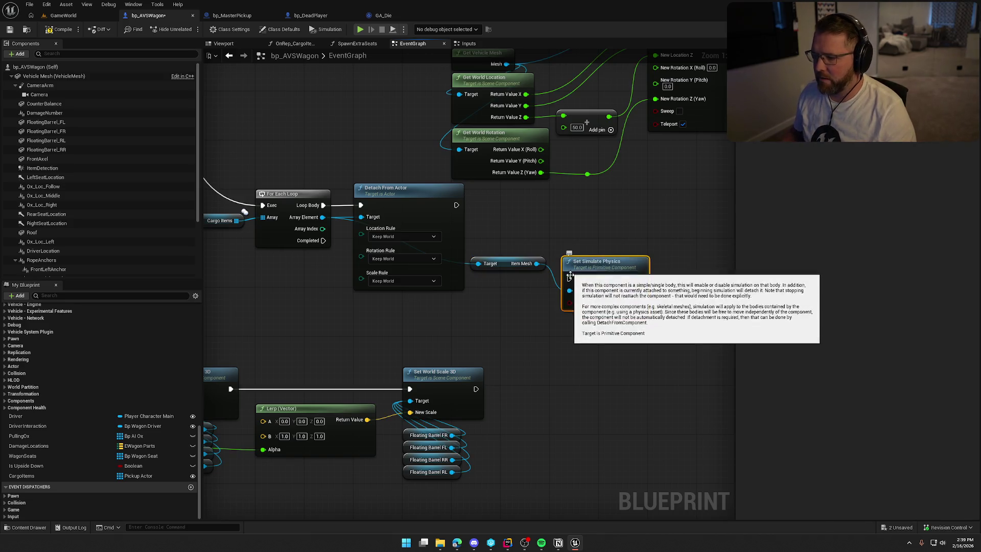
pyautogui.moveTo(569, 279); pyautogui.dragTo(456, 205)
pyautogui.moveTo(608, 281)
pyautogui.mouseDown()
pyautogui.moveTo(557, 210)
pyautogui.moveTo(541, 207)
pyautogui.moveTo(547, 203)
pyautogui.mouseUp()
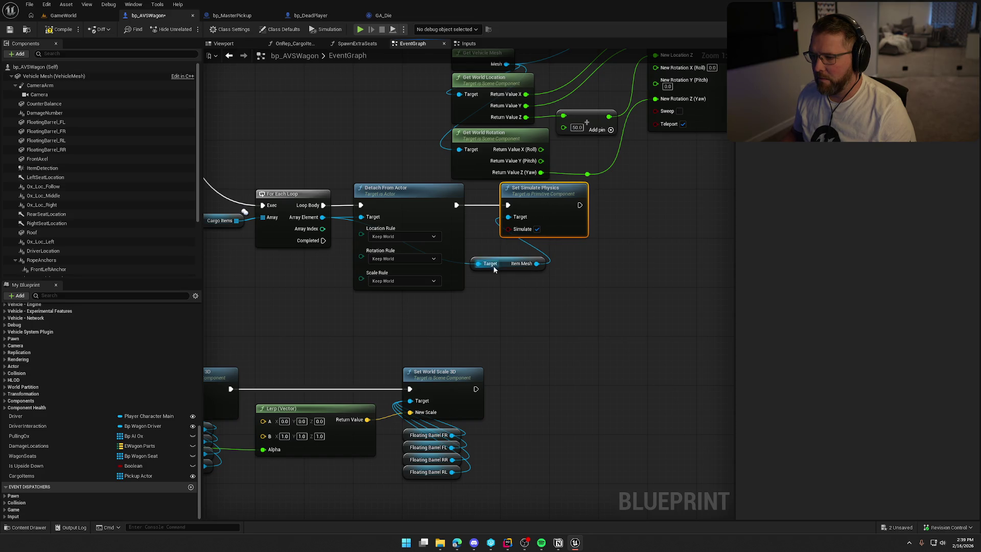
pyautogui.moveTo(510, 264); pyautogui.dragTo(527, 252)
pyautogui.click(547, 302)
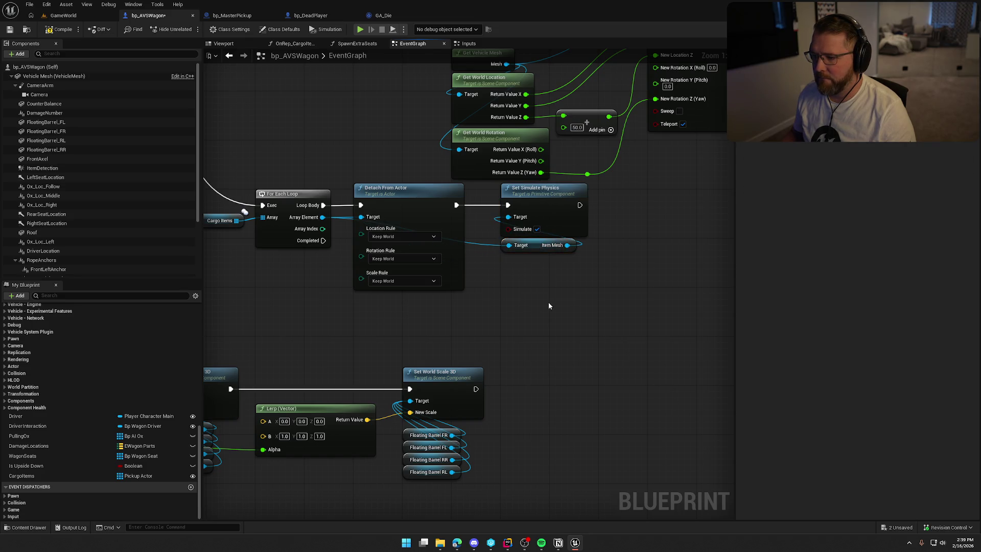
pyautogui.moveTo(548, 302); pyautogui.dragTo(581, 332)
pyautogui.moveTo(327, 363); pyautogui.dragTo(342, 283)
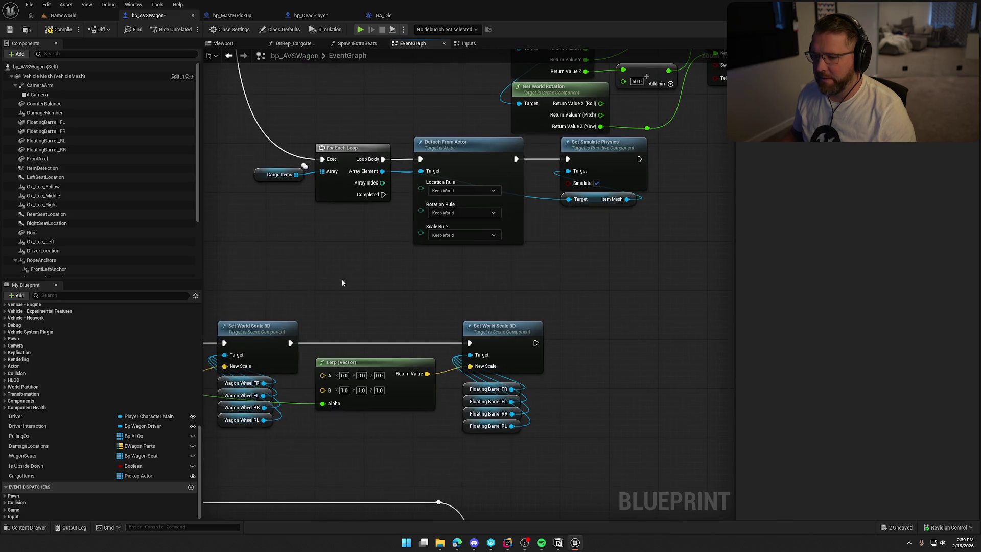
# Clear the Cargo Items array from the loop's Completed output, placed below the loop
pyautogui.moveTo(295, 175); pyautogui.dragTo(379, 272)
pyautogui.write('clear')
pyautogui.press('Return')
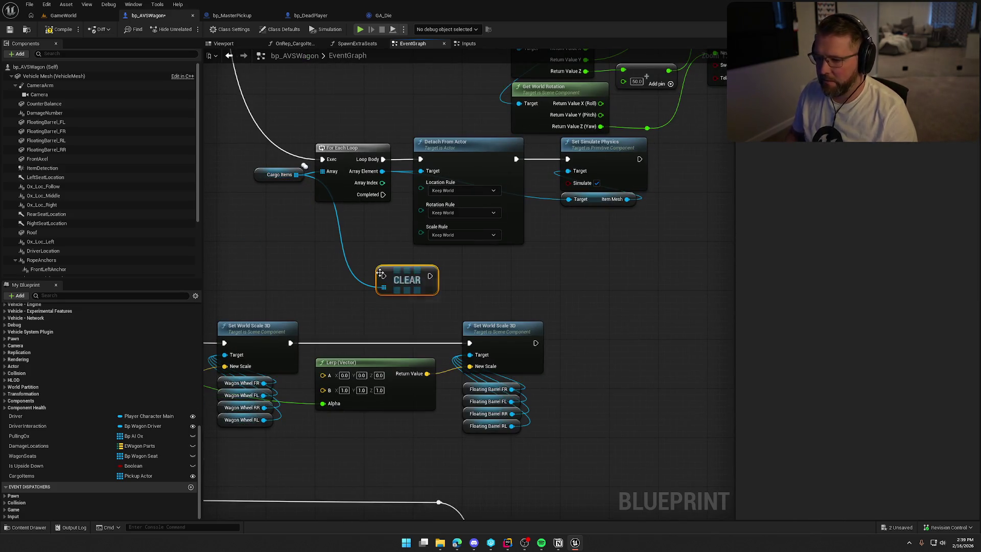
pyautogui.moveTo(383, 194)
pyautogui.mouseDown()
pyautogui.moveTo(381, 276)
pyautogui.moveTo(448, 261)
pyautogui.mouseUp()
pyautogui.moveTo(535, 281); pyautogui.dragTo(530, 325)
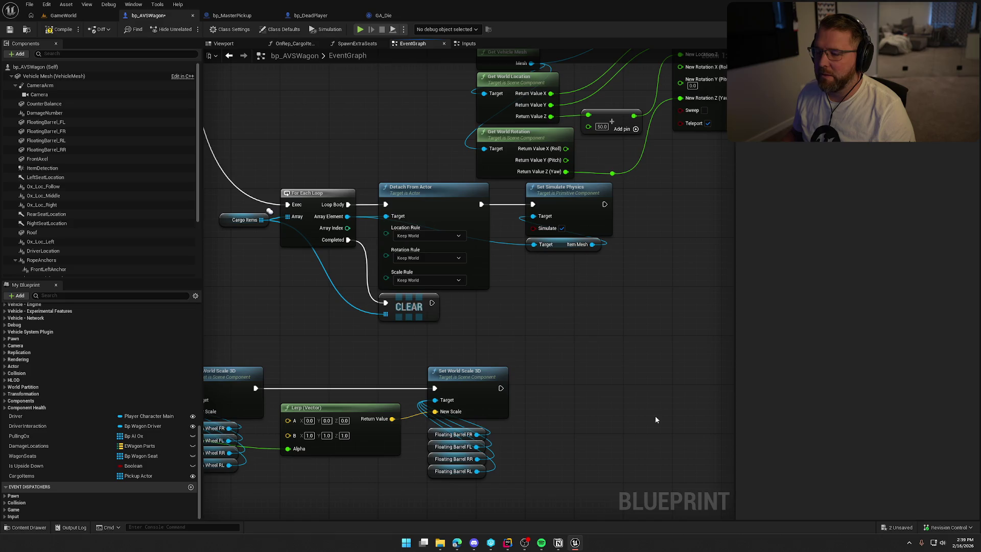
pyautogui.moveTo(586, 319); pyautogui.dragTo(261, 209)
# Paste a Branch with an Is Server condition and wire its True output into the For Each Loop
pyautogui.moveTo(309, 175)
pyautogui.mouseDown()
pyautogui.moveTo(679, 416)
pyautogui.moveTo(679, 510)
pyautogui.mouseUp()
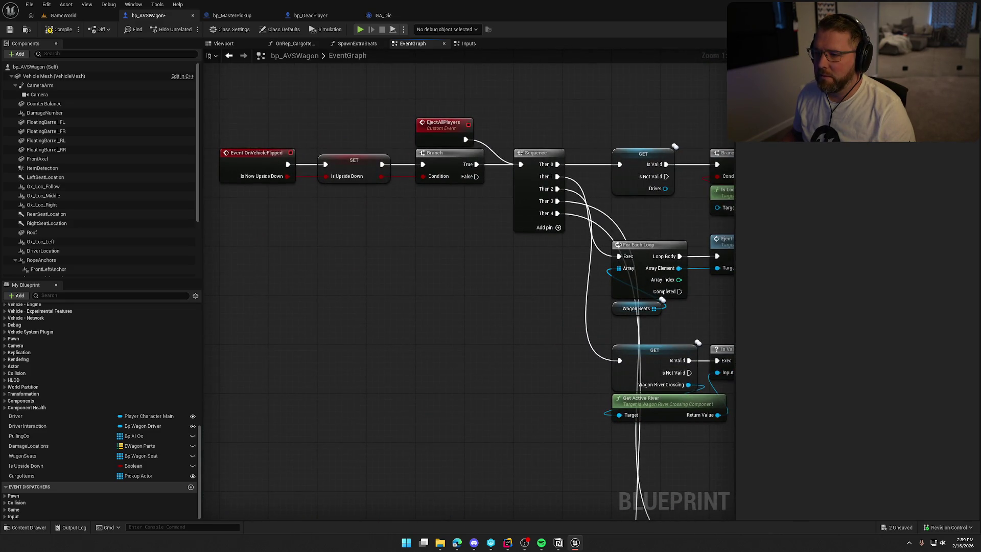
pyautogui.moveTo(715, 511)
pyautogui.mouseDown()
pyautogui.moveTo(581, 320)
pyautogui.moveTo(577, 339)
pyautogui.moveTo(638, 435)
pyautogui.moveTo(534, 472)
pyautogui.moveTo(384, 461)
pyautogui.moveTo(383, 321)
pyautogui.mouseUp()
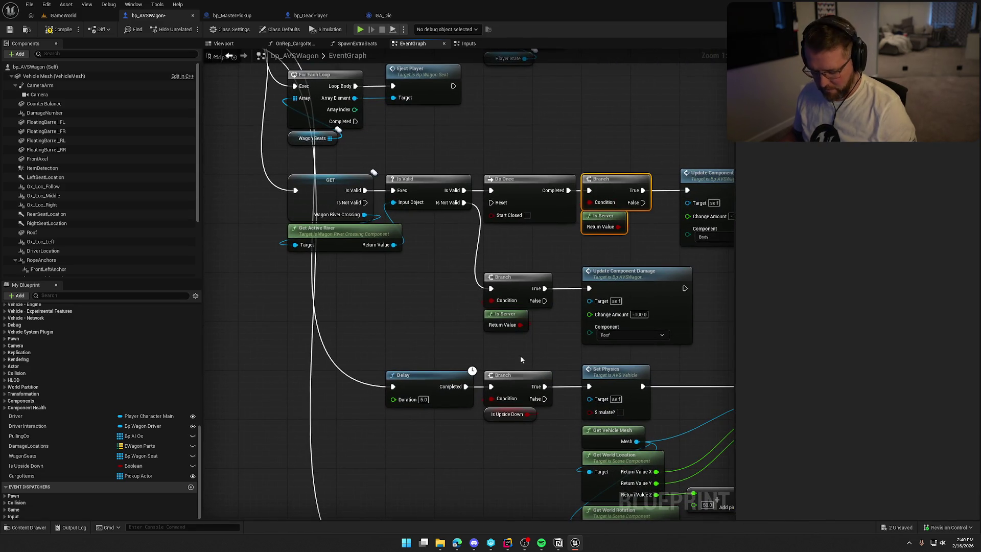
pyautogui.moveTo(519, 357); pyautogui.dragTo(512, 30)
pyautogui.hotkey('ctrl', 'v')
pyautogui.moveTo(295, 198)
pyautogui.mouseDown()
pyautogui.moveTo(391, 228)
pyautogui.moveTo(399, 220)
pyautogui.moveTo(484, 287)
pyautogui.mouseUp()
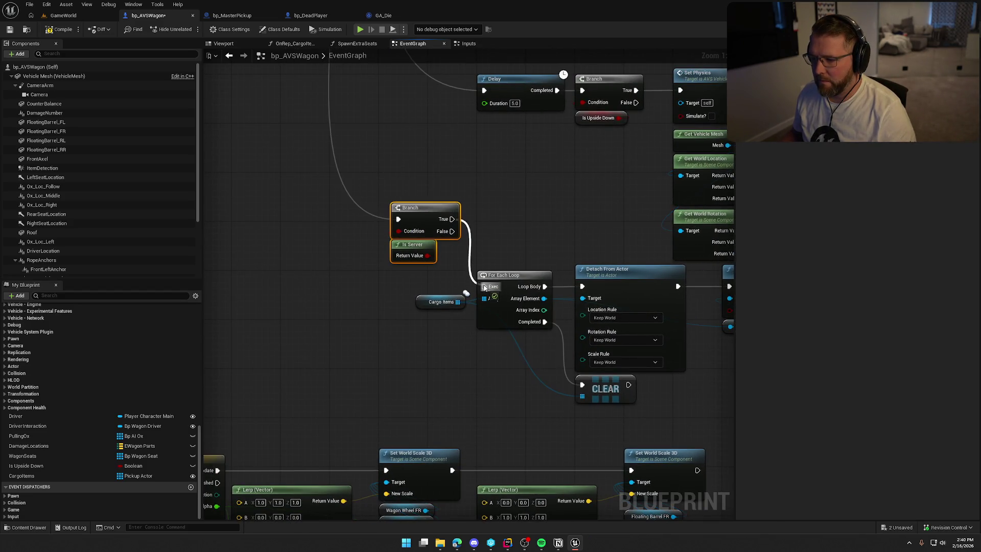
pyautogui.moveTo(393, 225)
pyautogui.mouseDown()
pyautogui.moveTo(358, 278)
pyautogui.moveTo(342, 274)
pyautogui.mouseUp()
# Review the flip sequence's wiring, then switch to the GameWorld level
pyautogui.scroll(-10, 417, 237)
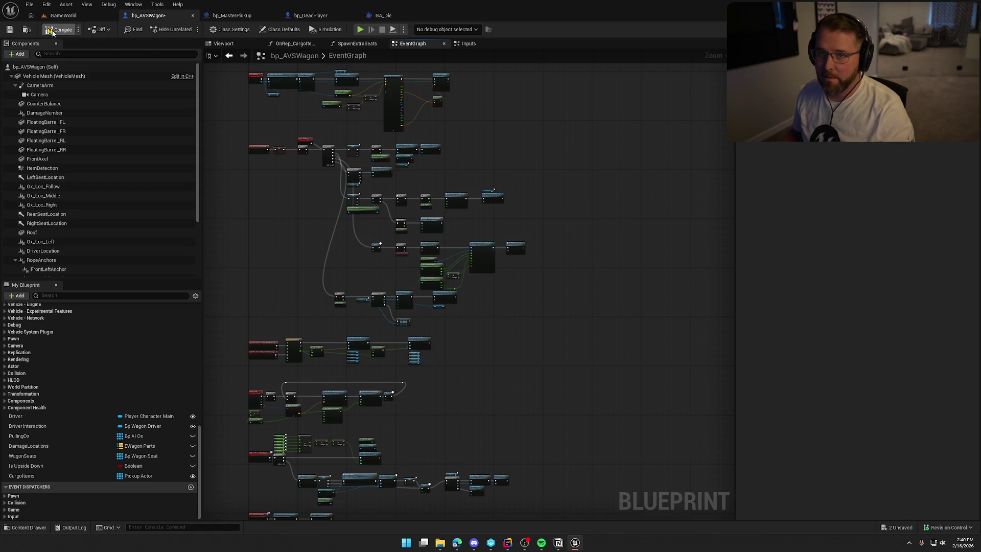
pyautogui.scroll(8, 327, 178)
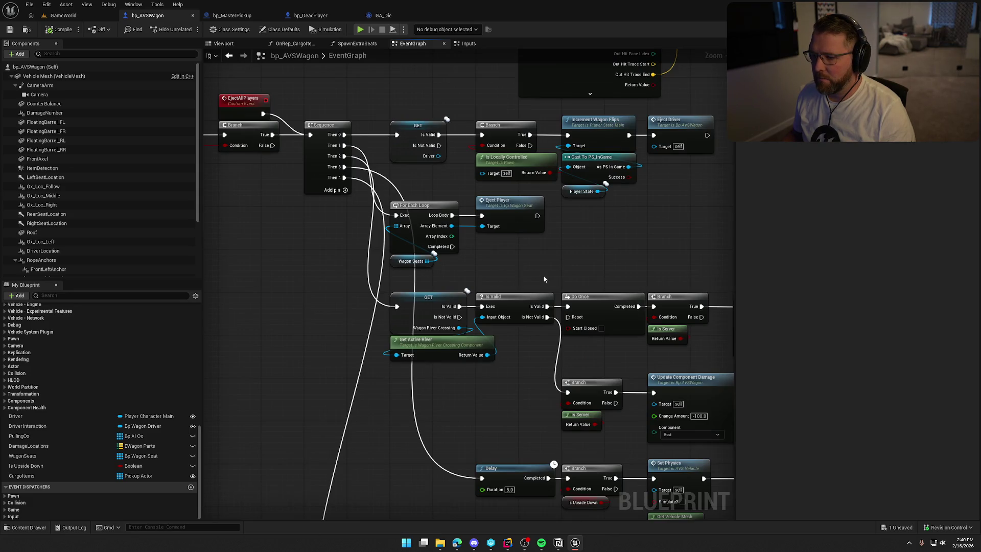
pyautogui.moveTo(544, 278); pyautogui.dragTo(489, 177)
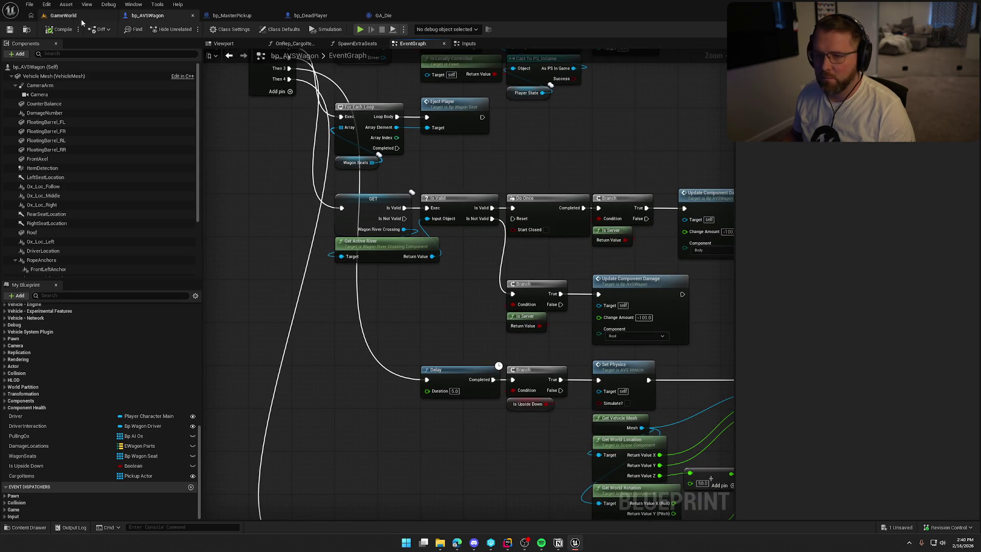
pyautogui.click(63, 16)
# Start a play-in-editor test, pick up the money bag and take the wagon's driver seat
pyautogui.hotkey('alt', 'p')
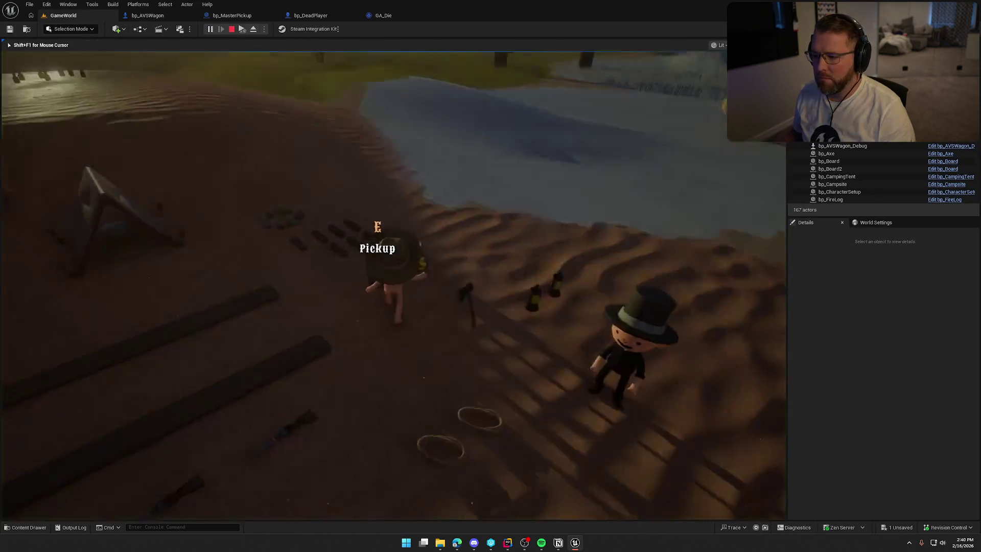
pyautogui.press('e')
pyautogui.hotkey('shift', 'w')
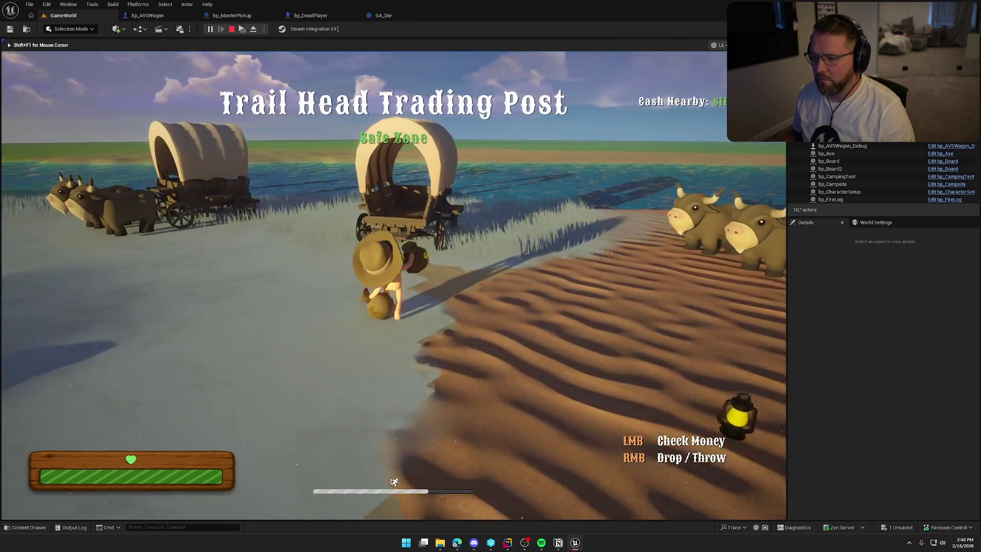
pyautogui.press('w')
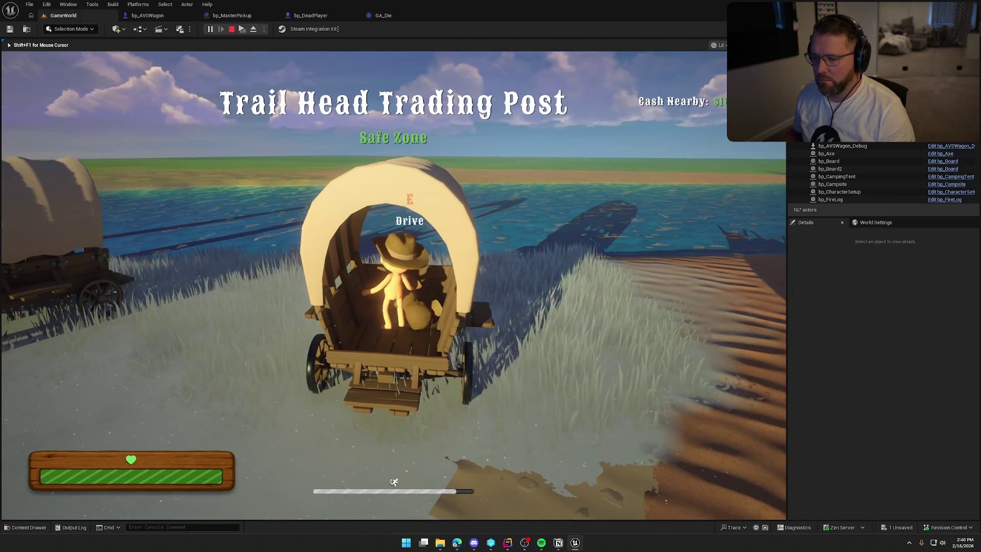
pyautogui.press('e')
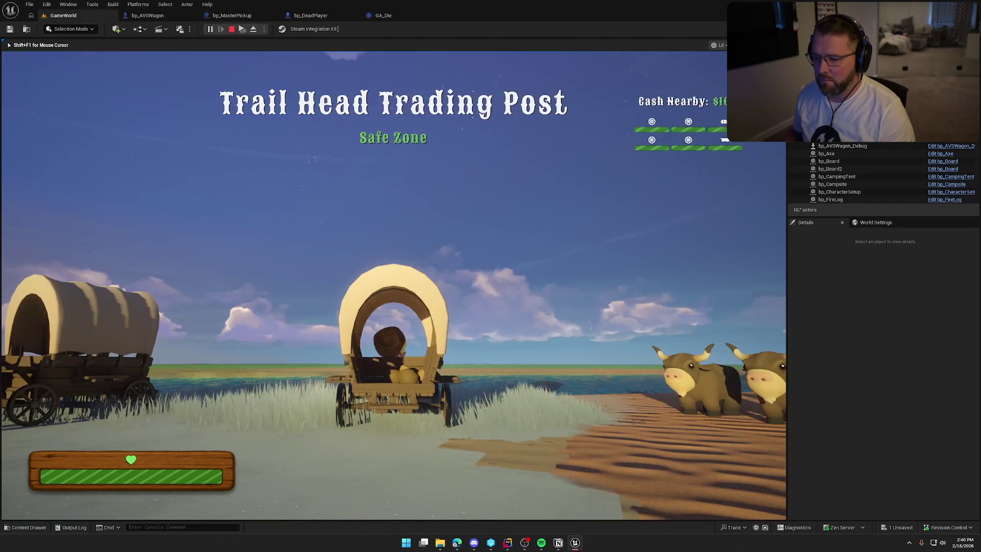
# Drive the covered wagon forward, steering it toward the camp and the dunes
pyautogui.press('w')
pyautogui.press('e')
pyautogui.press('w')
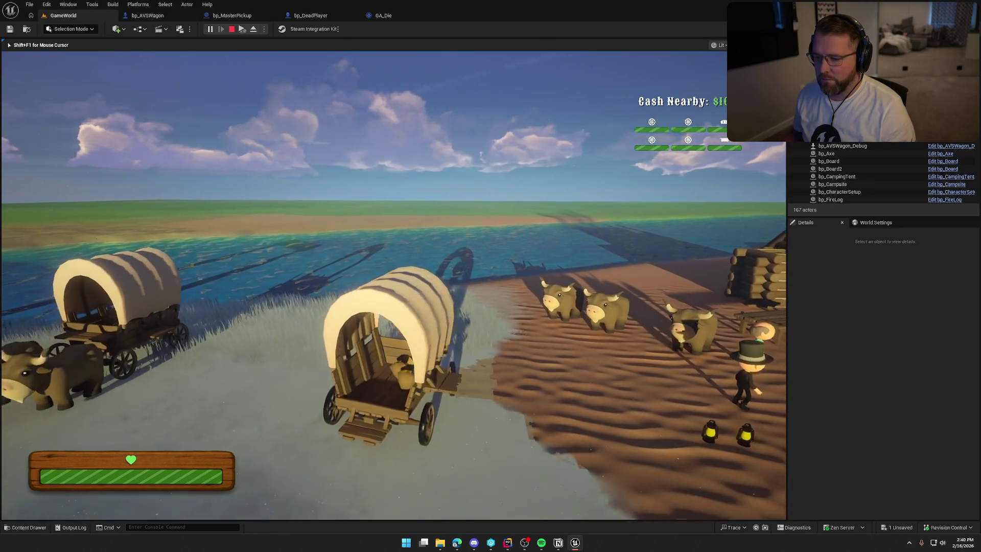
pyautogui.press('d')
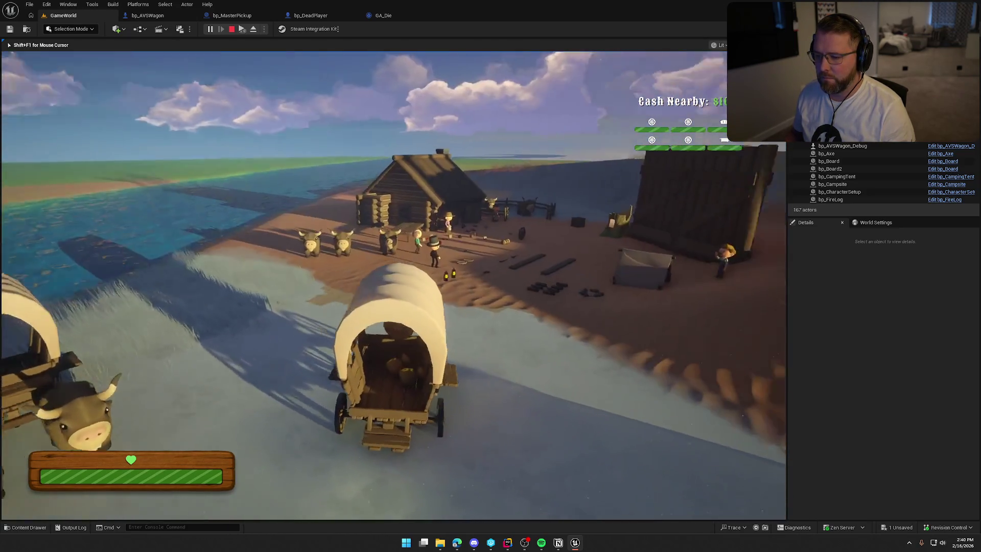
pyautogui.press('w')
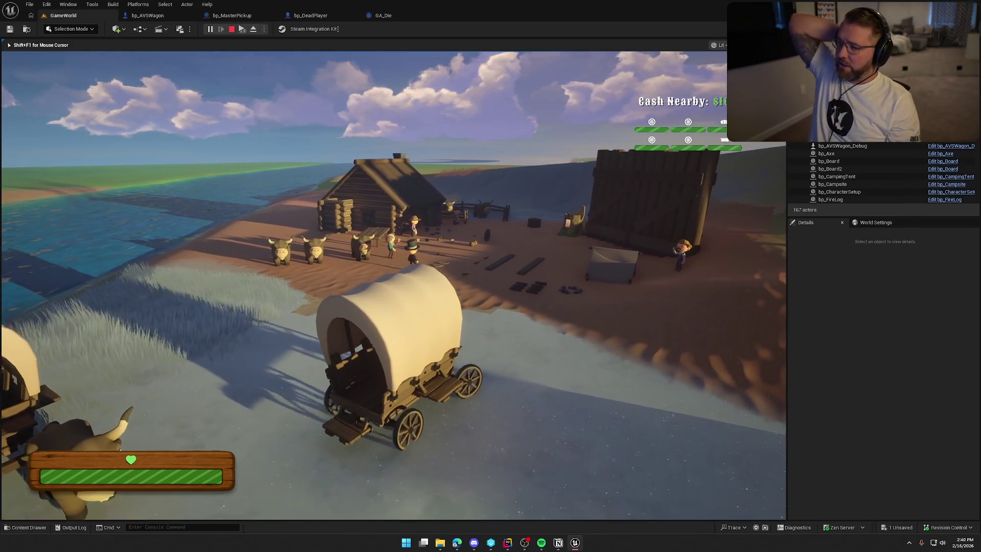
pyautogui.press('d')
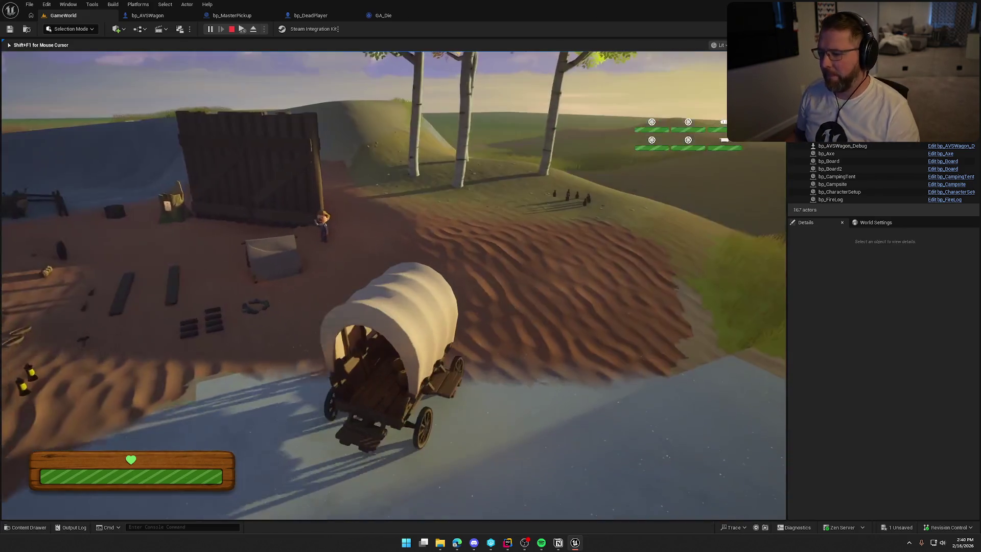
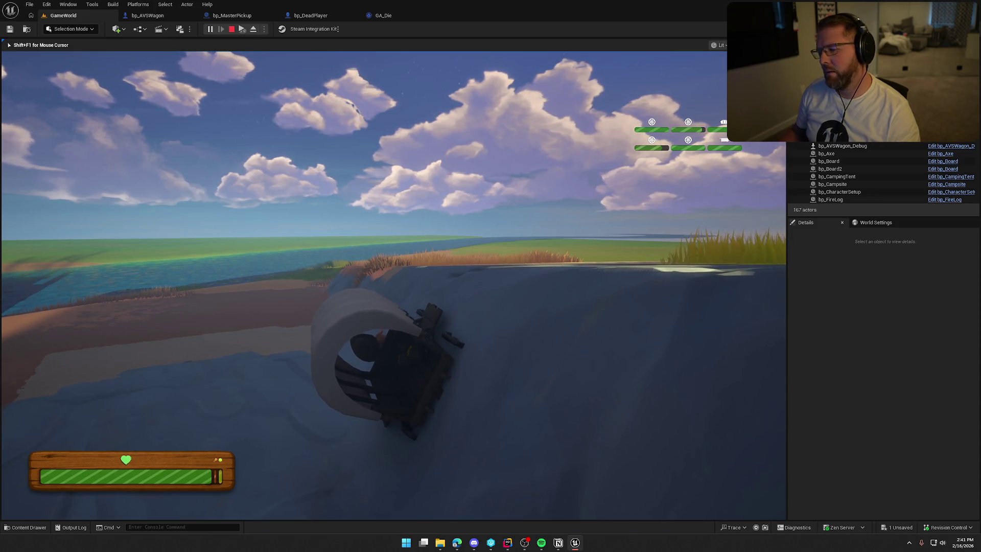
# Stop the game and view bp_AVSWagon's ItemDetection overlap events, then select the ItemDetection component
pyautogui.press('Escape')
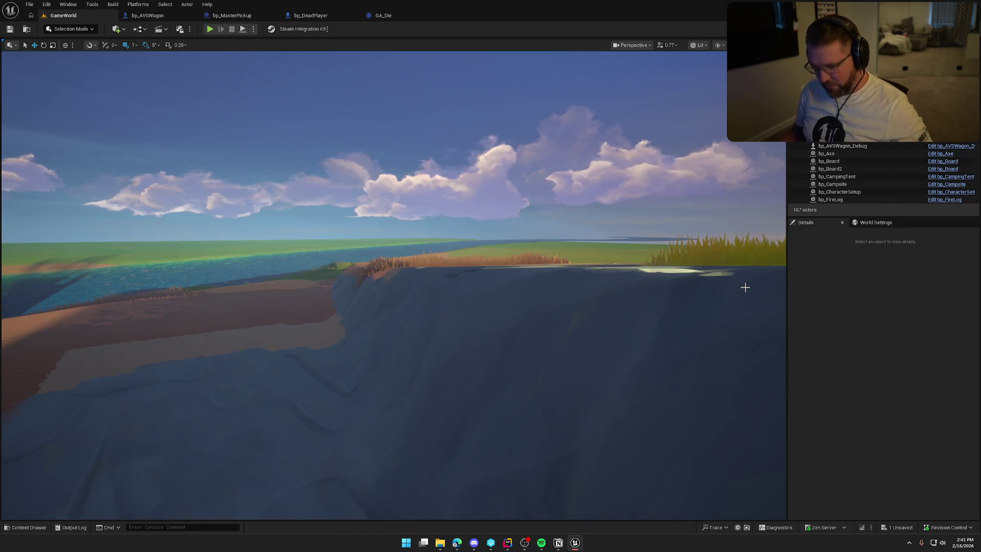
pyautogui.click(163, 17)
pyautogui.scroll(-5, 330, 284)
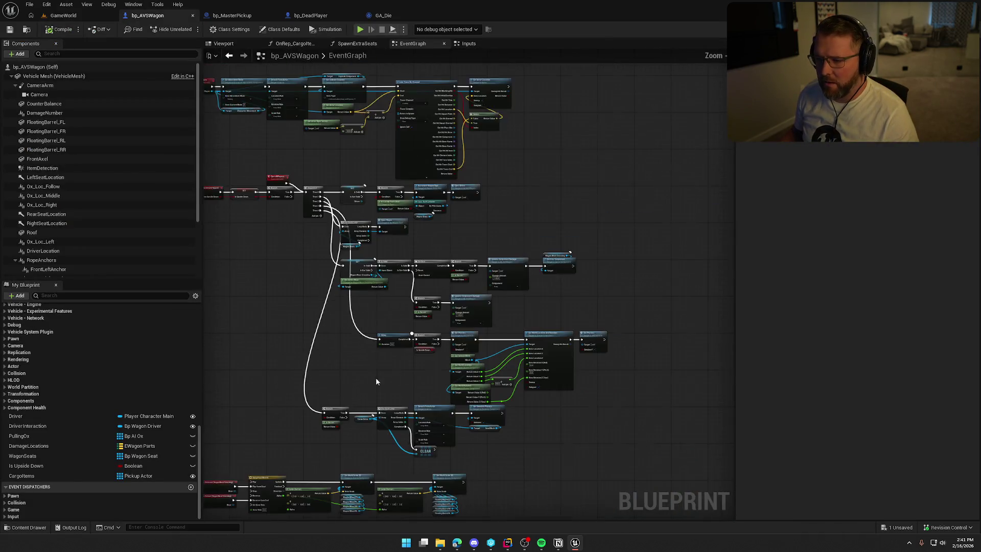
pyautogui.scroll(5, 490, 429)
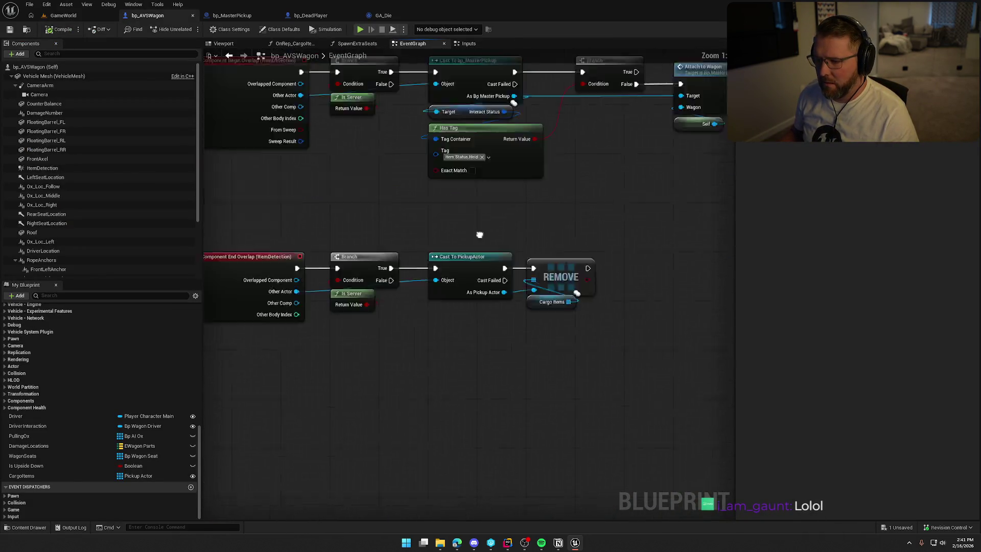
pyautogui.scroll(-2, 511, 270)
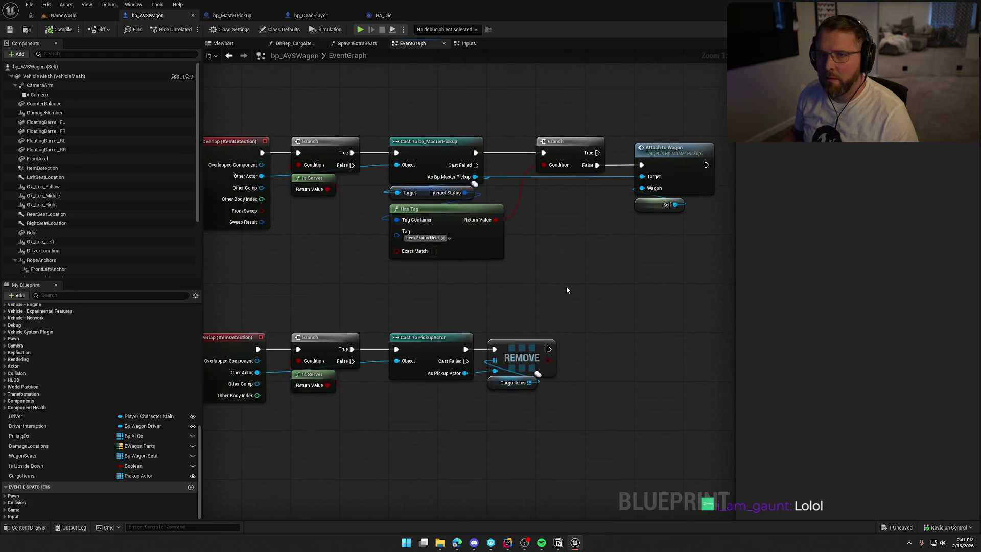
pyautogui.scroll(2, 566, 286)
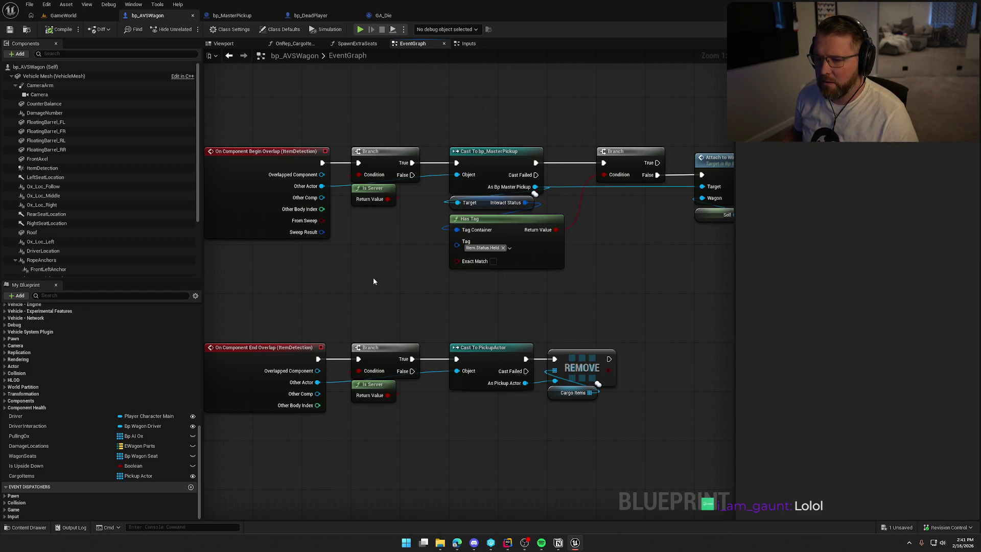
pyautogui.click(58, 165)
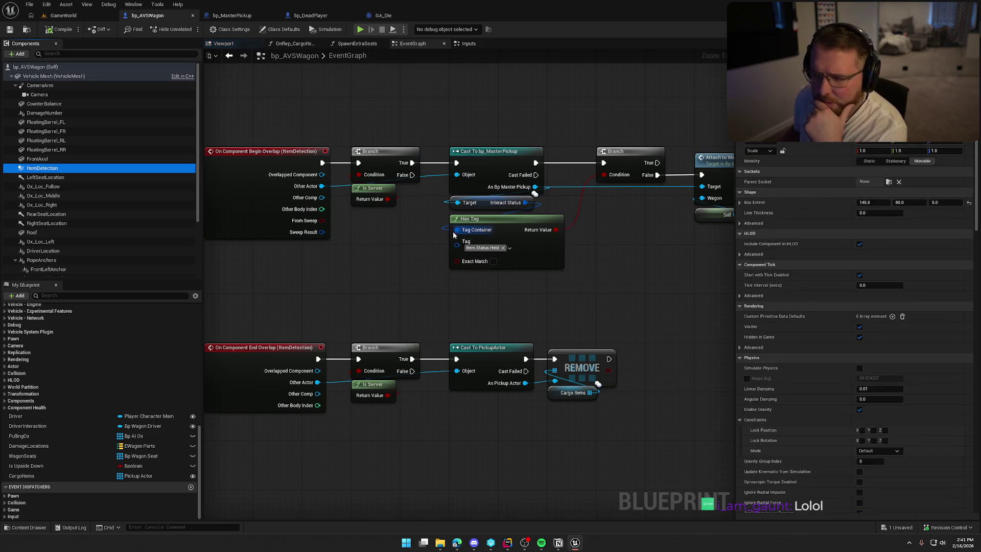
# Give ItemDetection a Custom collision preset that overlaps WorldDynamic
pyautogui.scroll(-10, 919, 319)
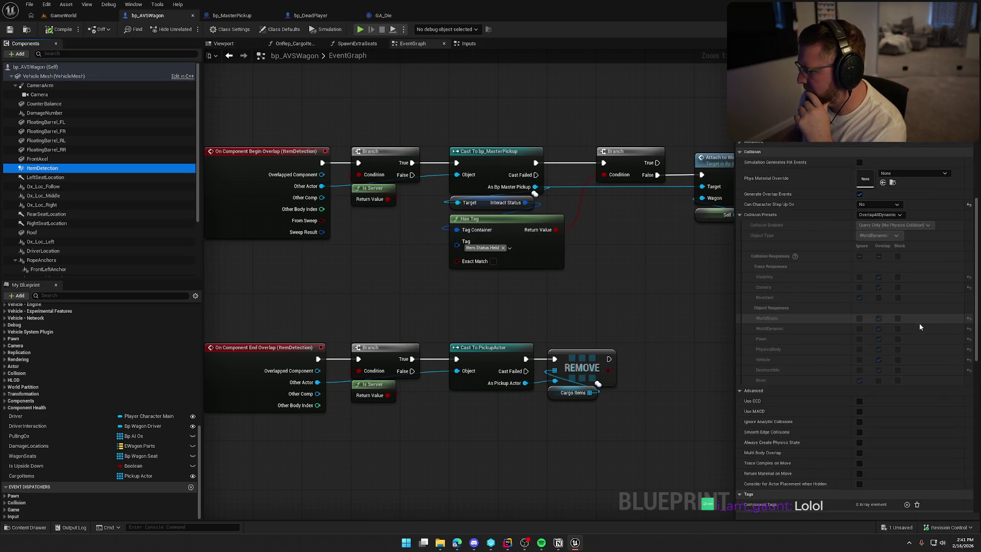
pyautogui.click(888, 216)
pyautogui.click(878, 227)
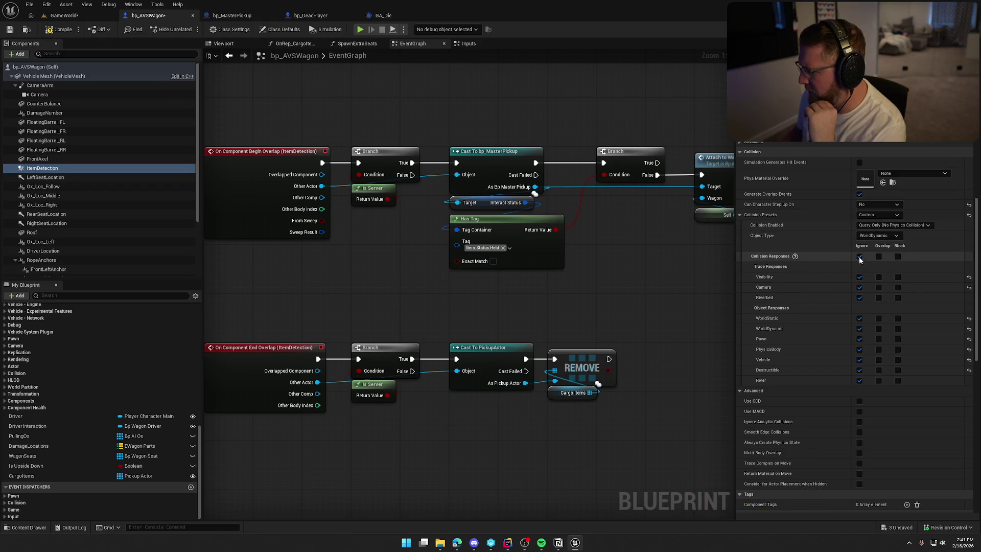
pyautogui.click(879, 328)
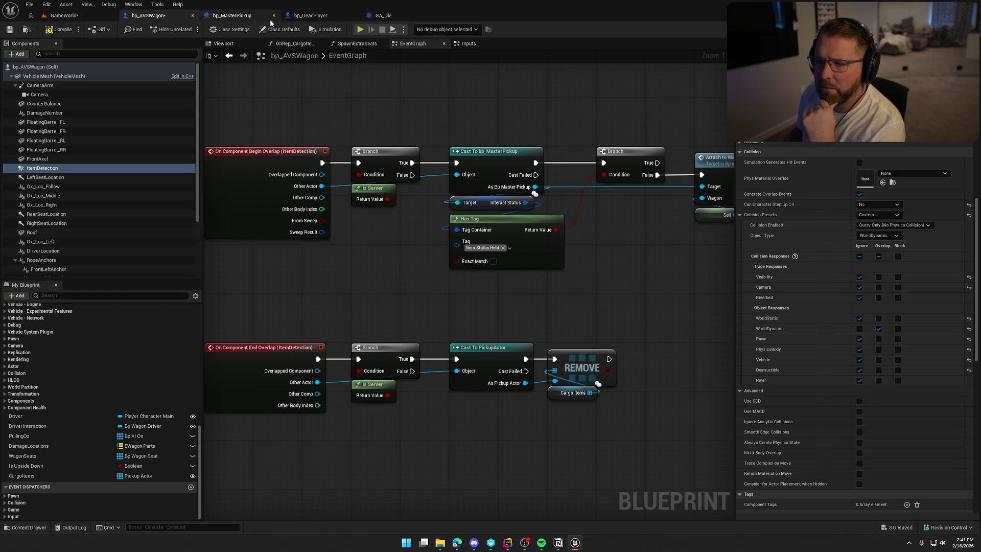
# Check the Item Mesh collision settings in bp_MasterPickup
pyautogui.click(232, 16)
pyautogui.click(67, 77)
pyautogui.scroll(-10, 794, 419)
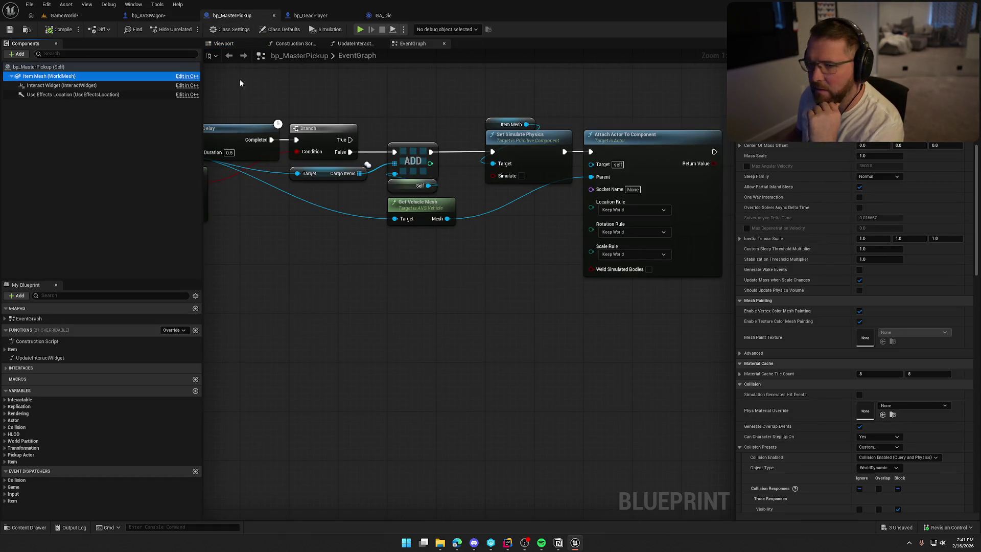
# Save bp_AVSWagon and start a play test in GameWorld
pyautogui.click(142, 16)
pyautogui.hotkey('ctrl', 's')
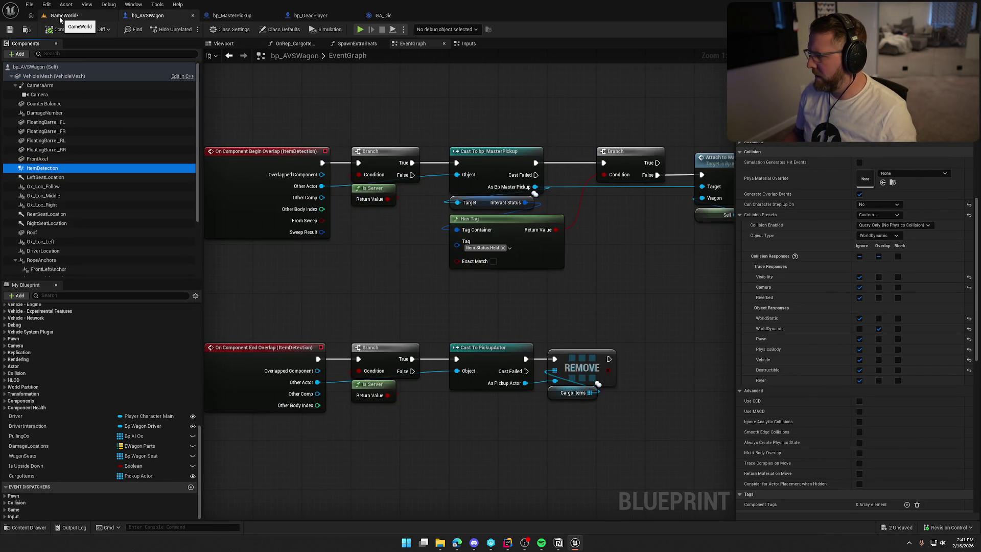
pyautogui.click(61, 16)
pyautogui.click(211, 29)
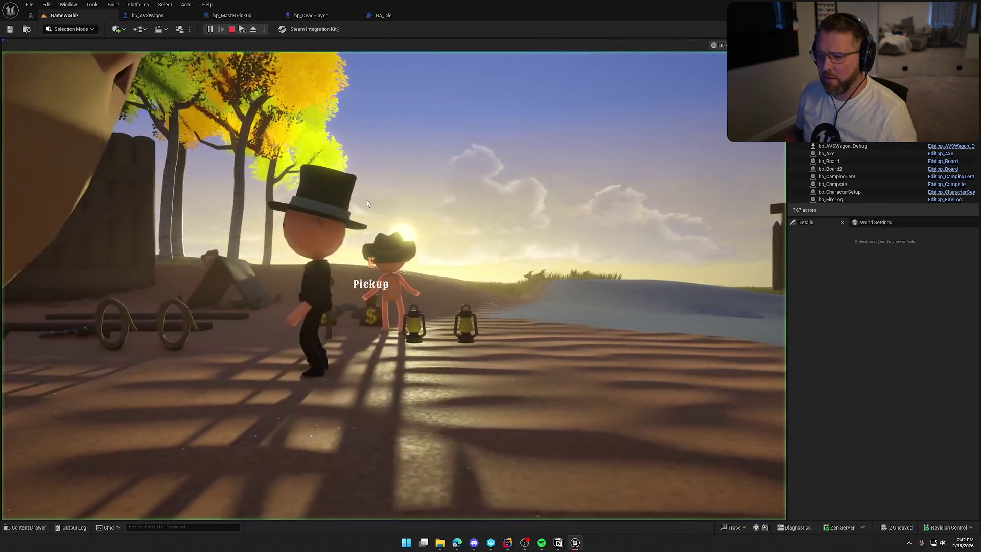
# Drop the money bag into the covered wagon, drive it around, then stop the game
pyautogui.press('e')
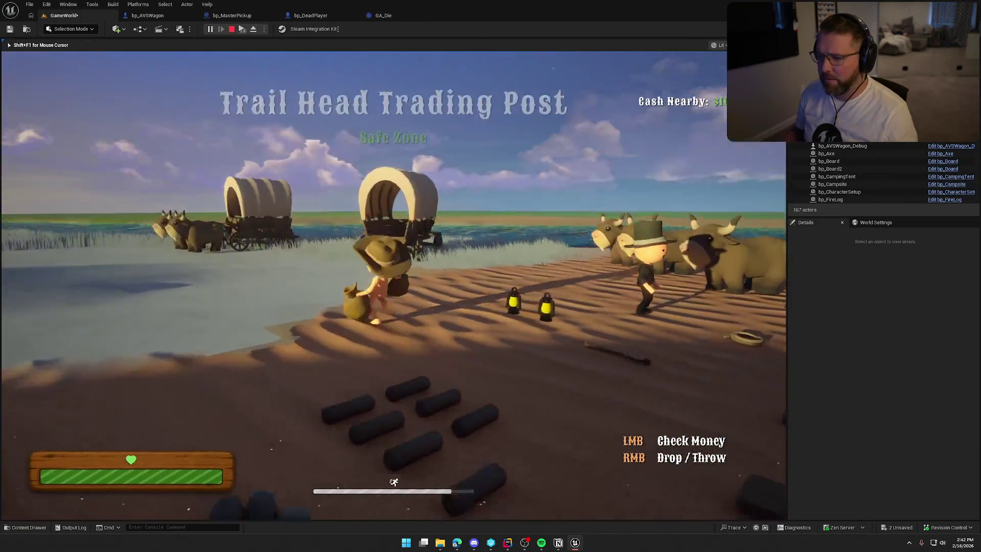
pyautogui.press('w')
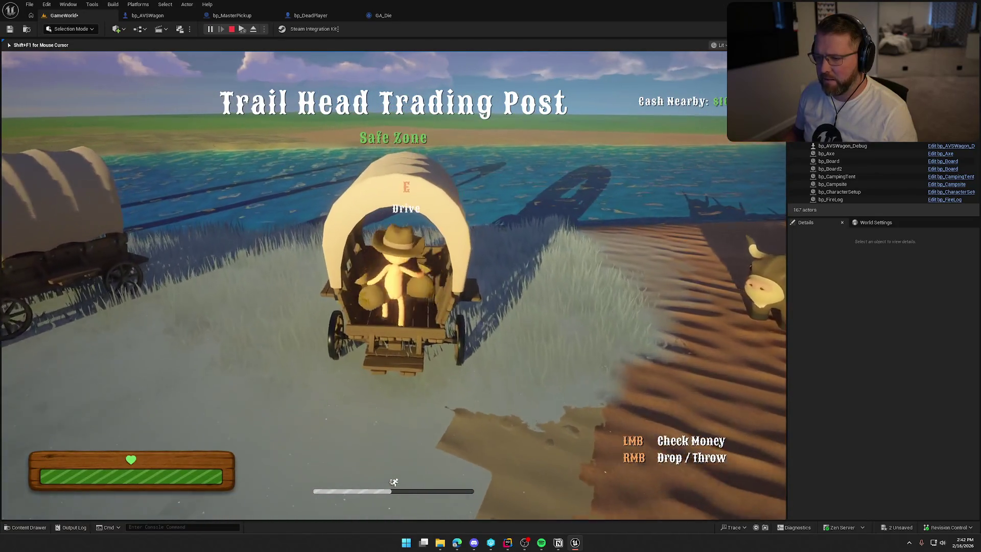
pyautogui.press('e')
pyautogui.press('e')
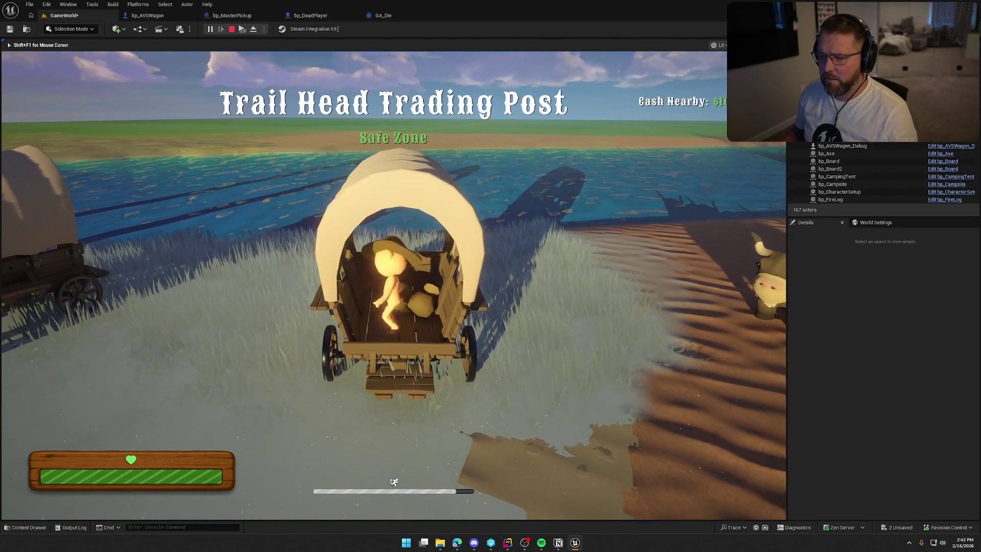
pyautogui.press('e')
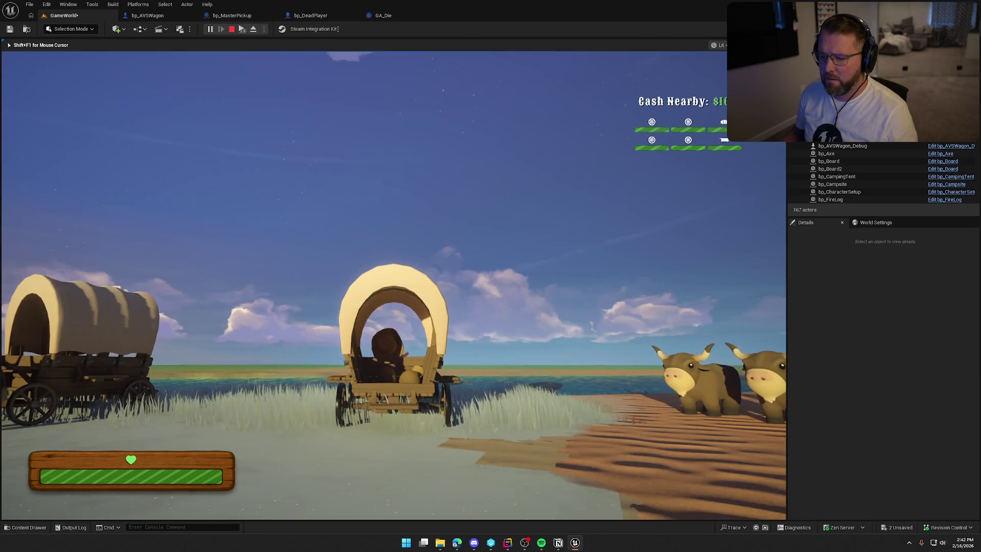
pyautogui.press('d')
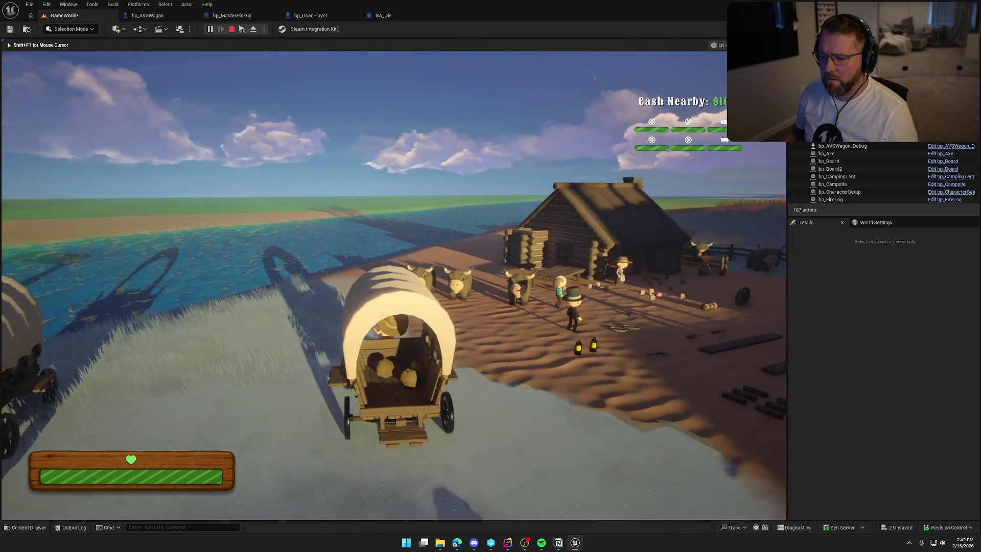
pyautogui.press('a')
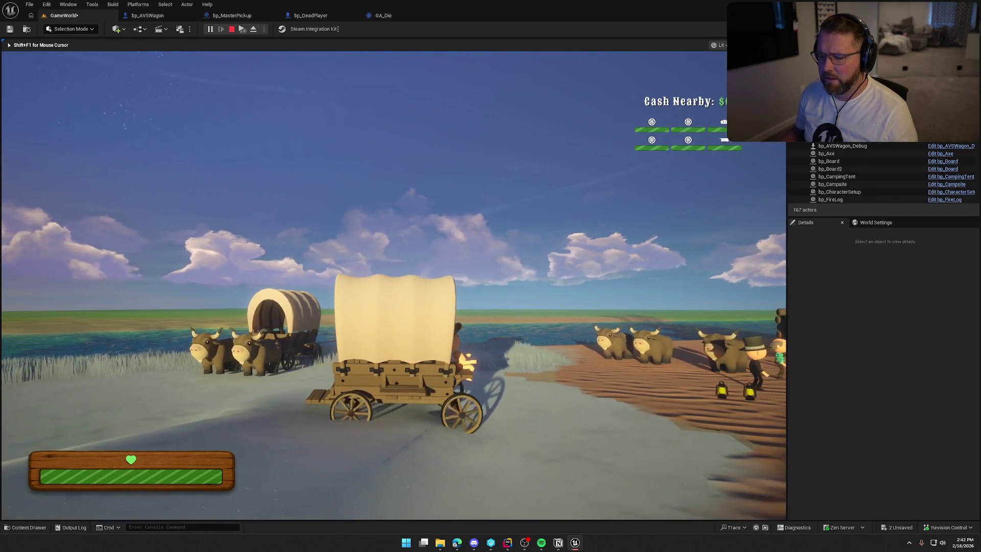
pyautogui.press('d')
pyautogui.press('d')
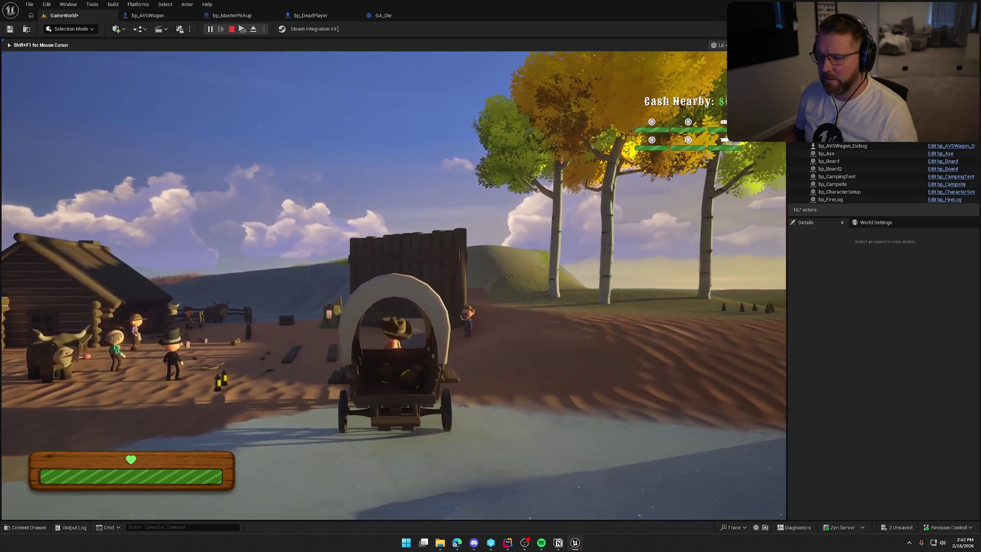
pyautogui.press('d')
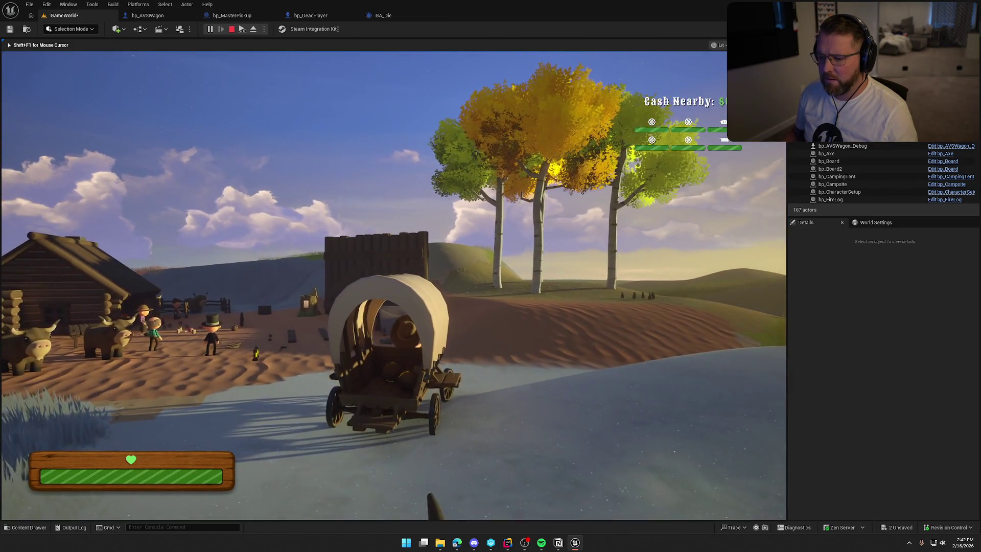
pyautogui.press('d')
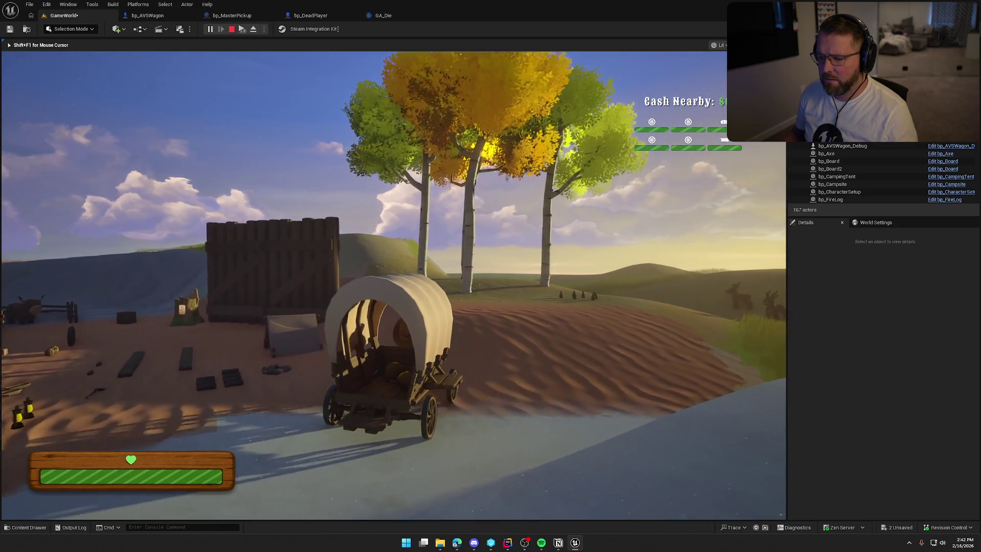
pyautogui.press('a')
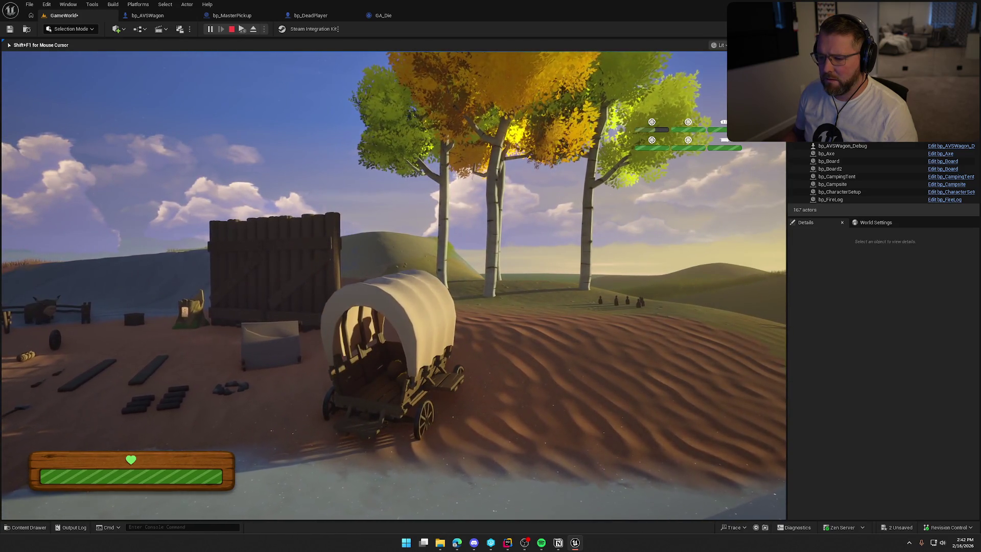
pyautogui.press('a')
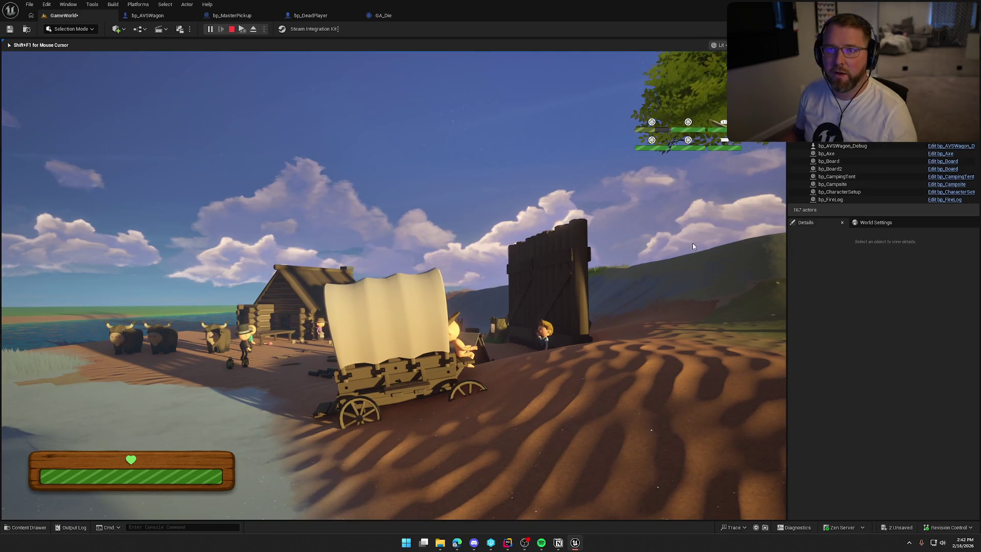
pyautogui.press('Escape')
# Replay, climb into the wagon and turn it around, then return to bp_AVSWagon's EventGraph
pyautogui.click(149, 15)
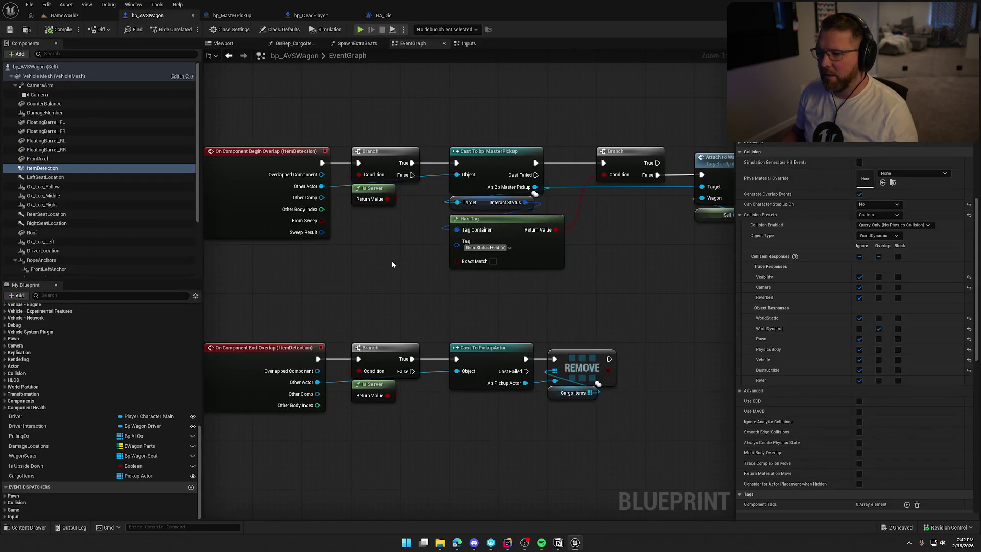
pyautogui.hotkey('alt', 'p')
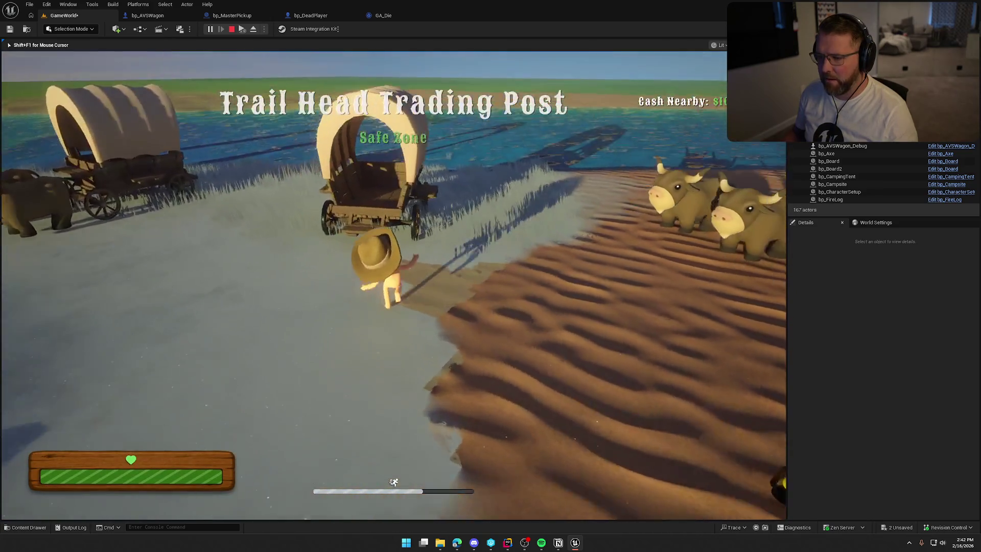
pyautogui.press('e')
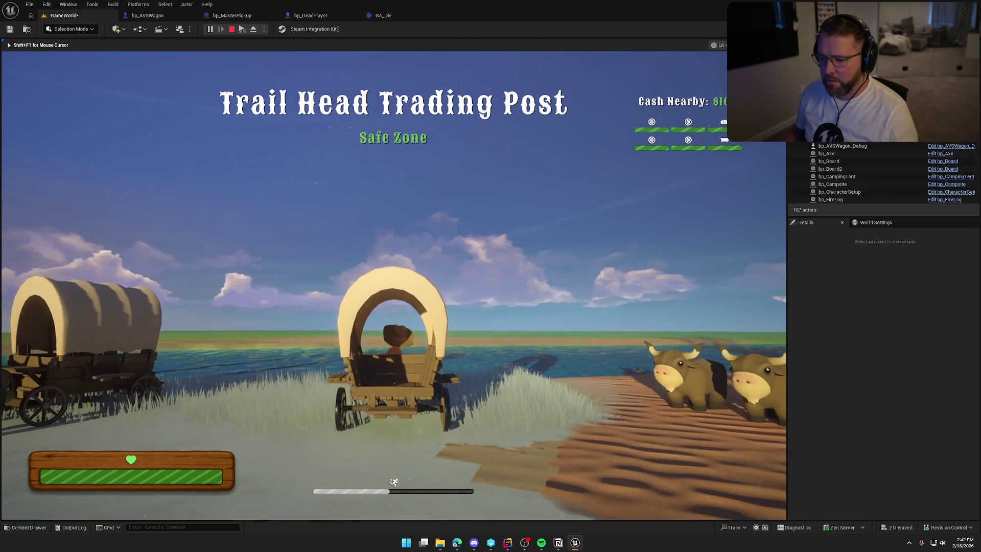
pyautogui.press('w')
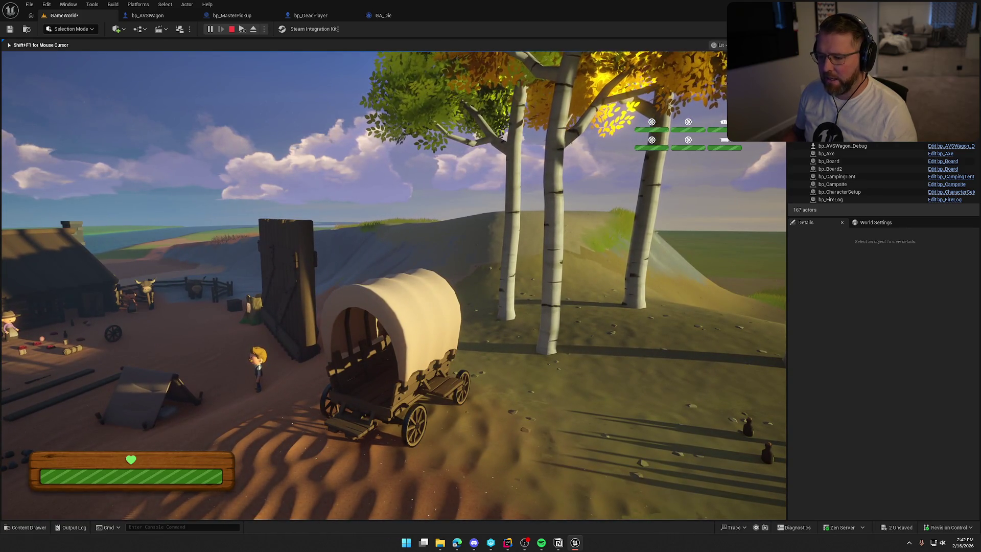
pyautogui.press('Escape')
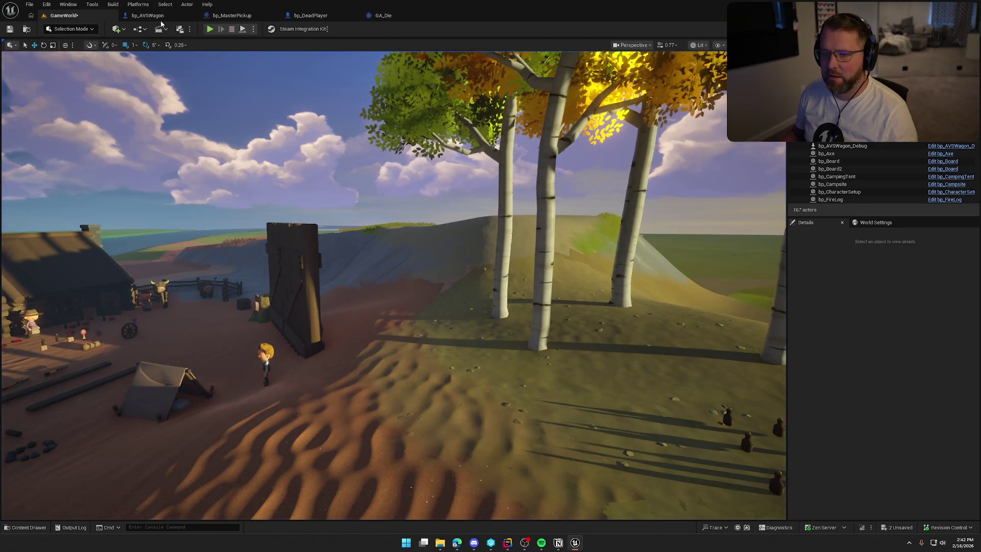
pyautogui.click(160, 18)
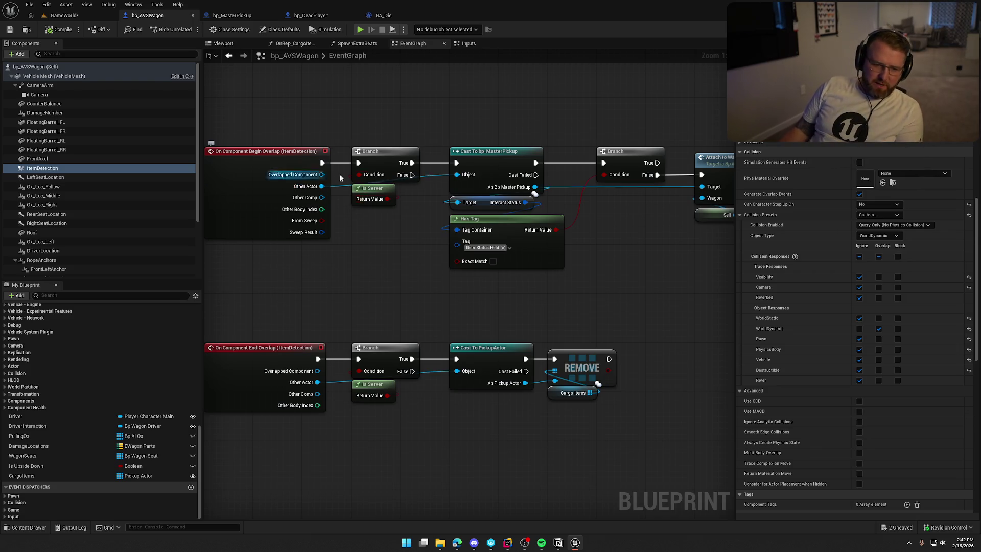
# Open Attach to Wagon's definition to inspect the AttachToWagon event in bp_MasterPickup
pyautogui.moveTo(555, 352)
pyautogui.mouseDown()
pyautogui.moveTo(604, 303)
pyautogui.moveTo(571, 295)
pyautogui.mouseUp()
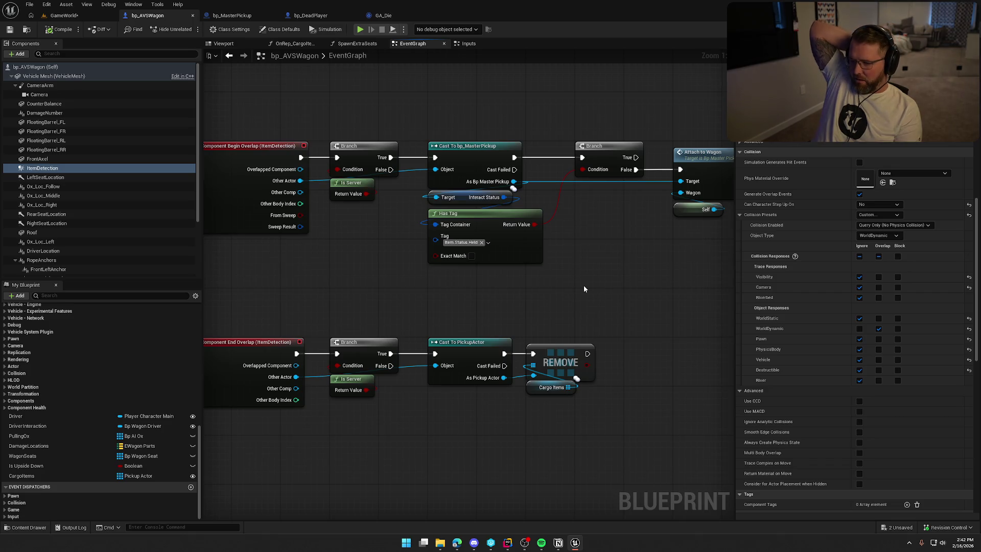
pyautogui.moveTo(584, 288); pyautogui.dragTo(566, 263)
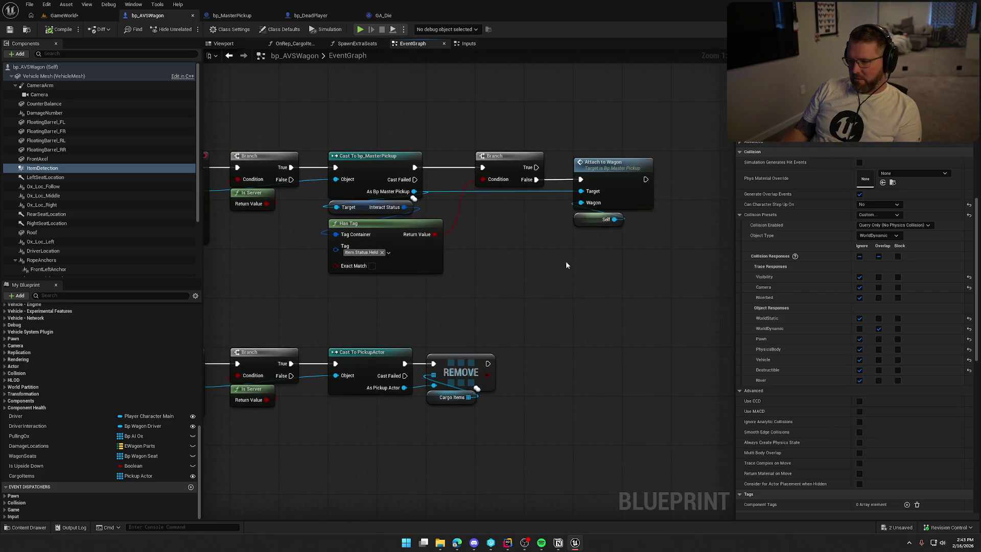
pyautogui.doubleClick(606, 173)
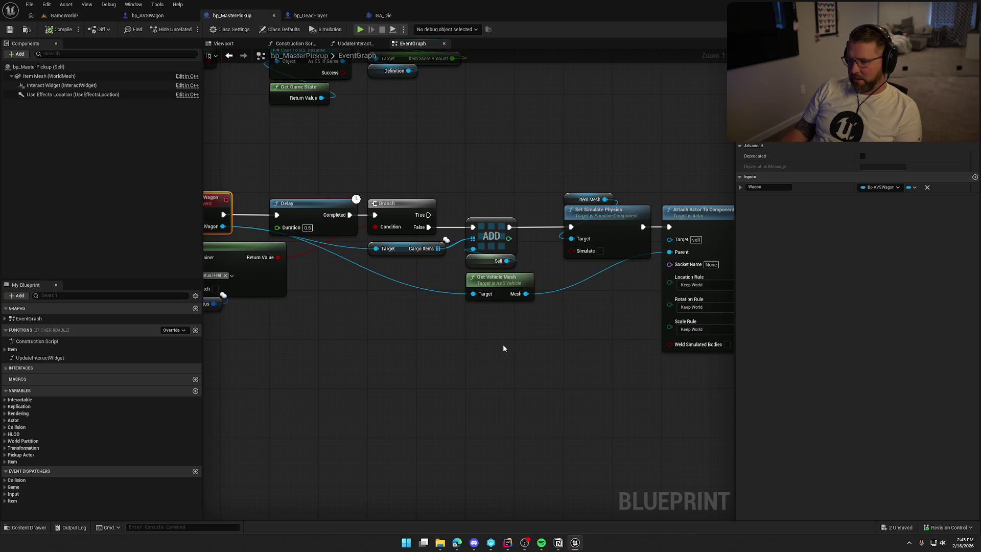
pyautogui.moveTo(503, 347); pyautogui.dragTo(413, 309)
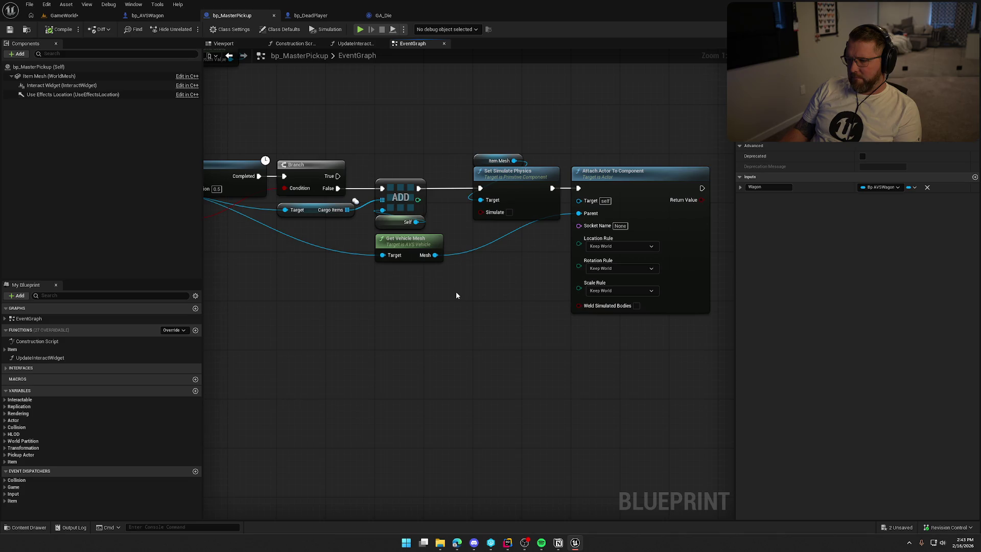
pyautogui.moveTo(404, 252); pyautogui.dragTo(576, 270)
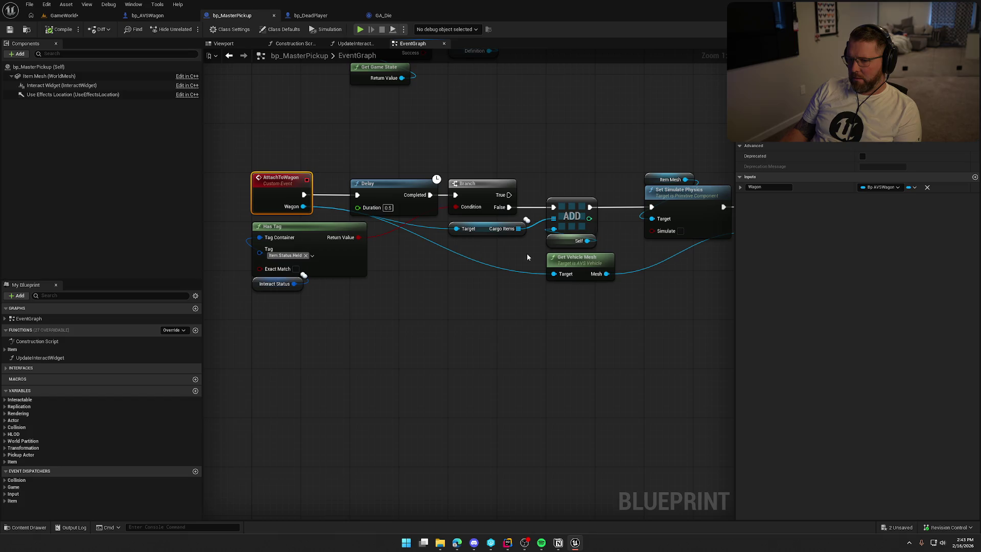
# Back in bp_AVSWagon, open the OnRep_CargoItems function graph
pyautogui.click(176, 15)
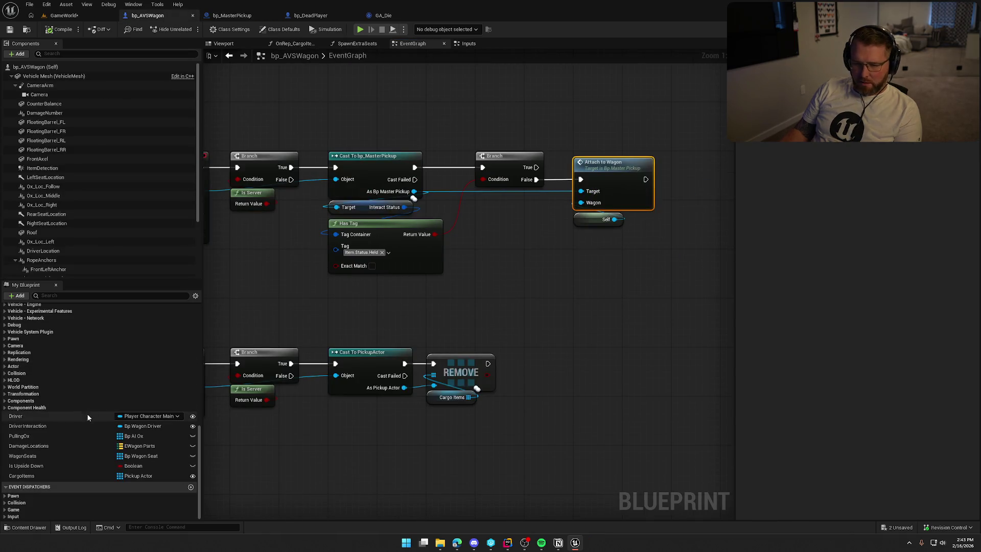
pyautogui.scroll(3, 51, 357)
pyautogui.scroll(2, 50, 355)
pyautogui.doubleClick(55, 332)
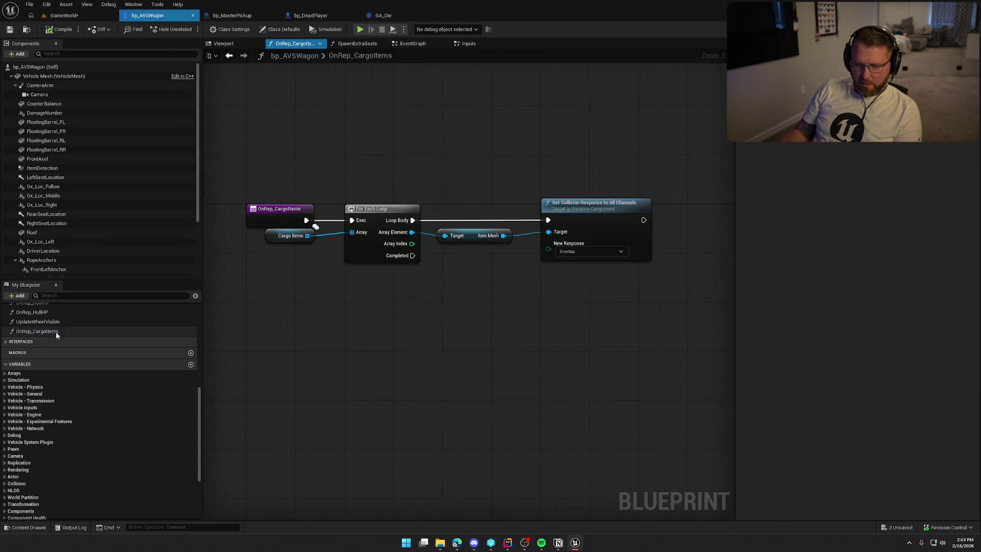
# Tidy the OnRep_CargoItems nodes, nudging the Item Mesh node slightly right
pyautogui.moveTo(261, 173); pyautogui.dragTo(615, 309)
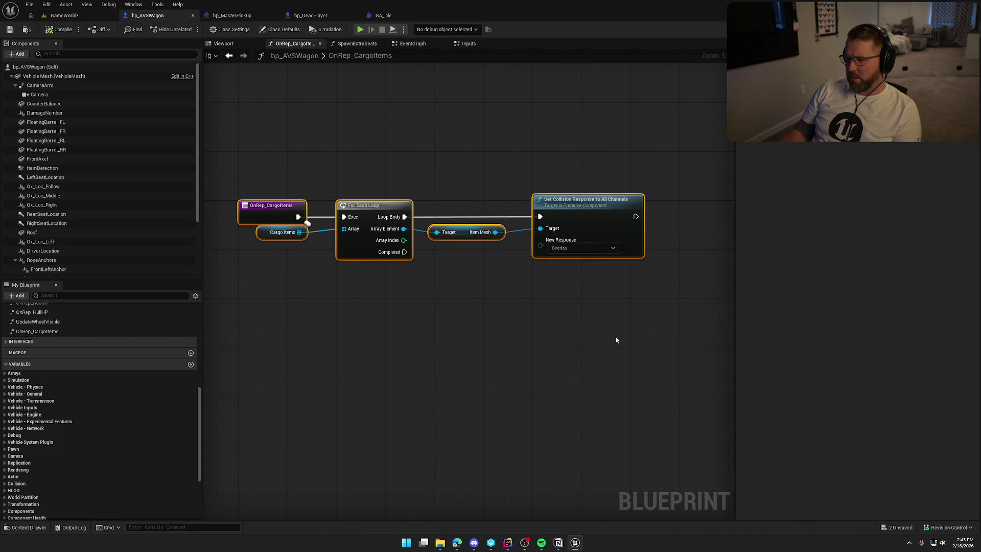
pyautogui.click(590, 435)
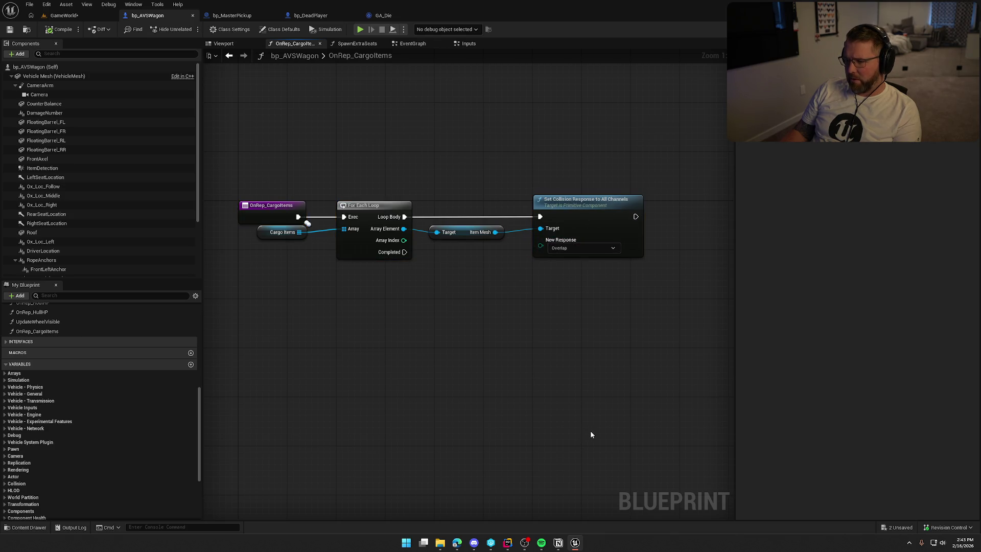
pyautogui.moveTo(459, 238); pyautogui.dragTo(465, 239)
pyautogui.click(497, 314)
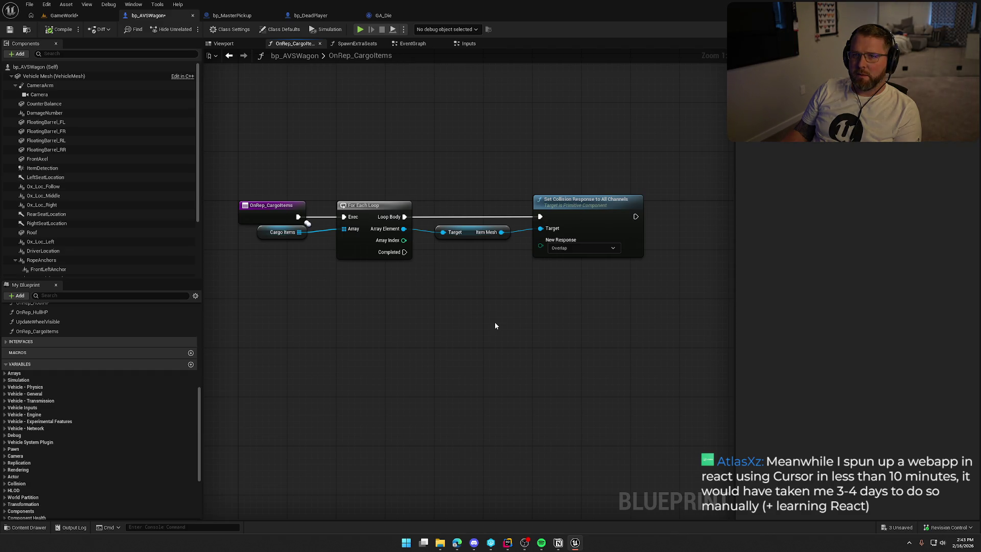
pyautogui.scroll(-1, 467, 314)
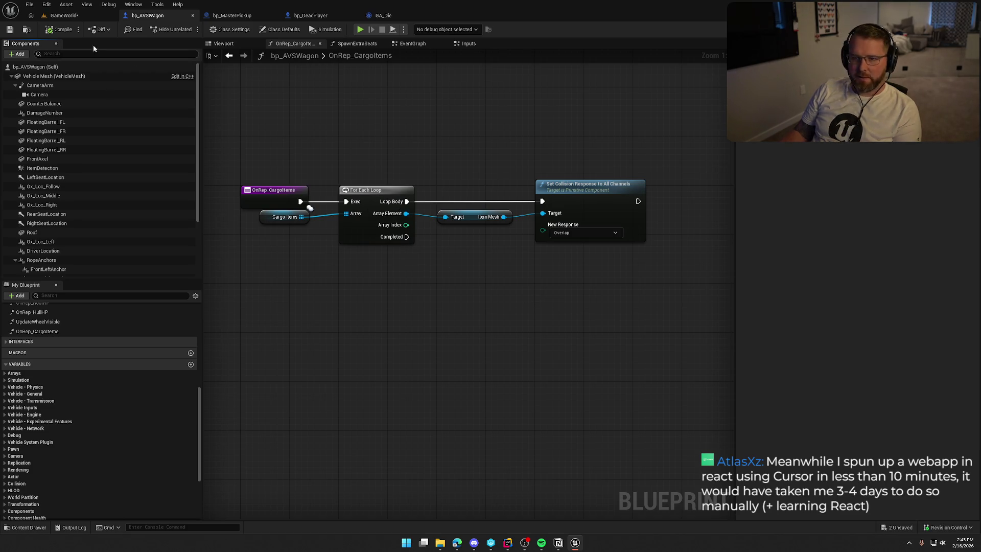
# View the village from above in GameWorld, then open bp_MasterPickup's EventGraph
pyautogui.click(102, 15)
pyautogui.moveTo(336, 120); pyautogui.dragTo(372, 143)
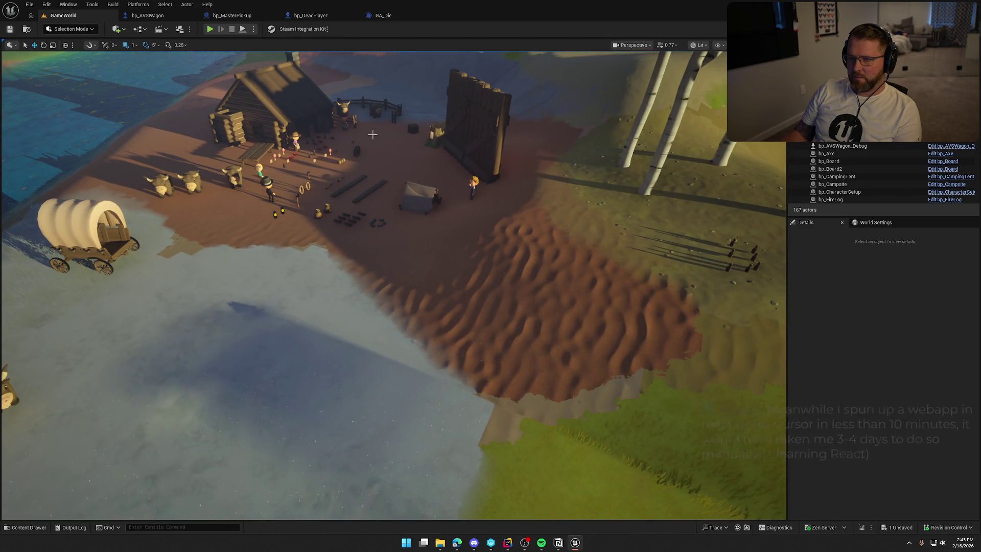
pyautogui.click(153, 14)
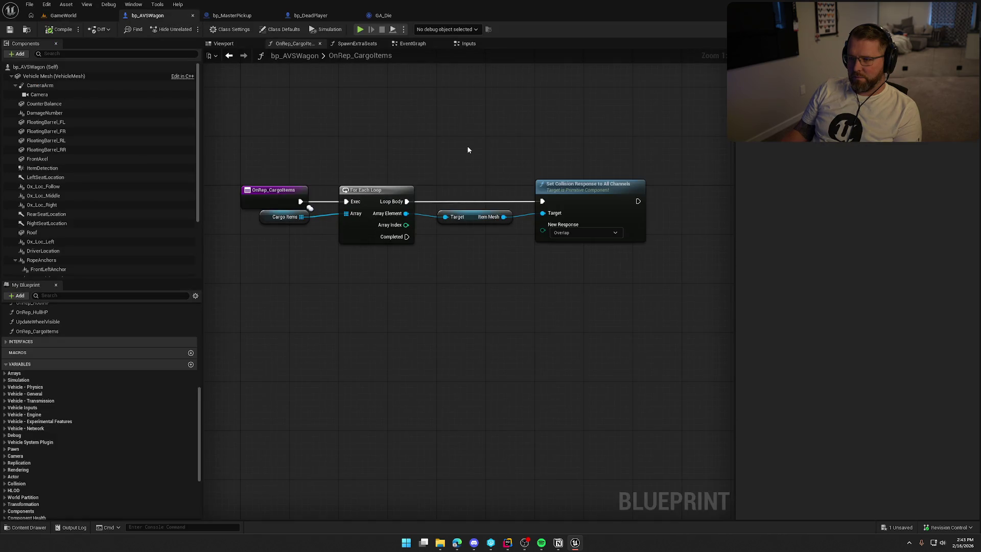
pyautogui.click(232, 15)
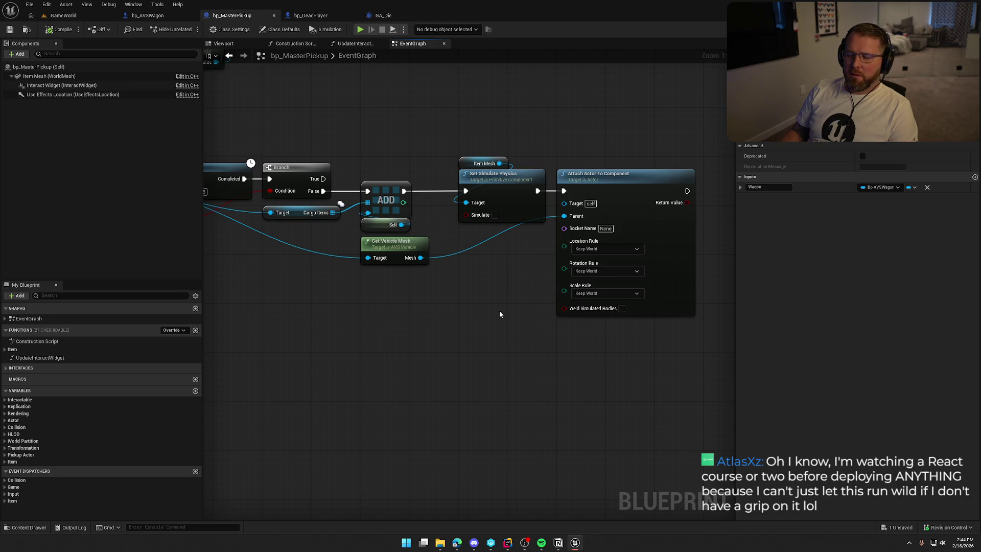
# Enable Weld Simulated Bodies on Attach Actor To Component and start a play test
pyautogui.click(622, 308)
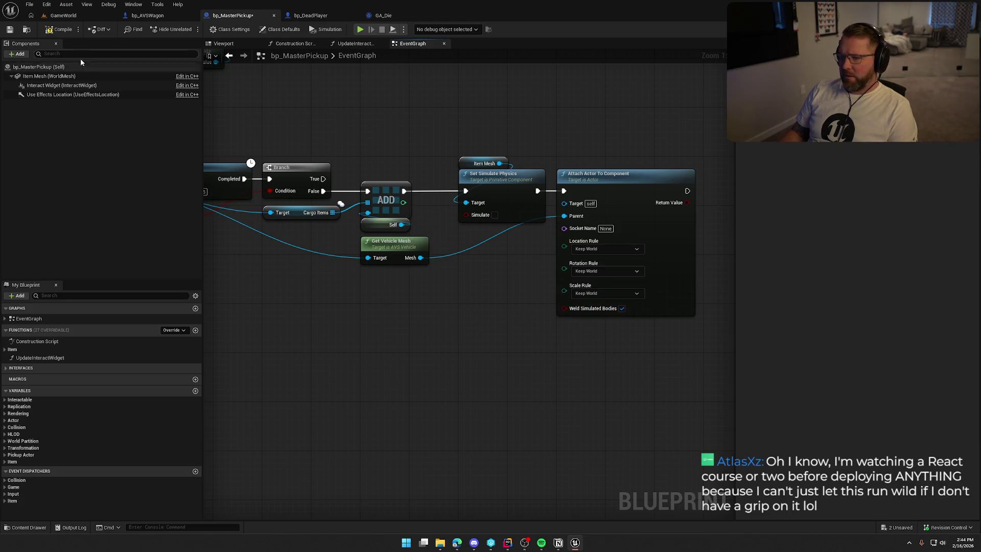
pyautogui.click(57, 17)
pyautogui.click(209, 29)
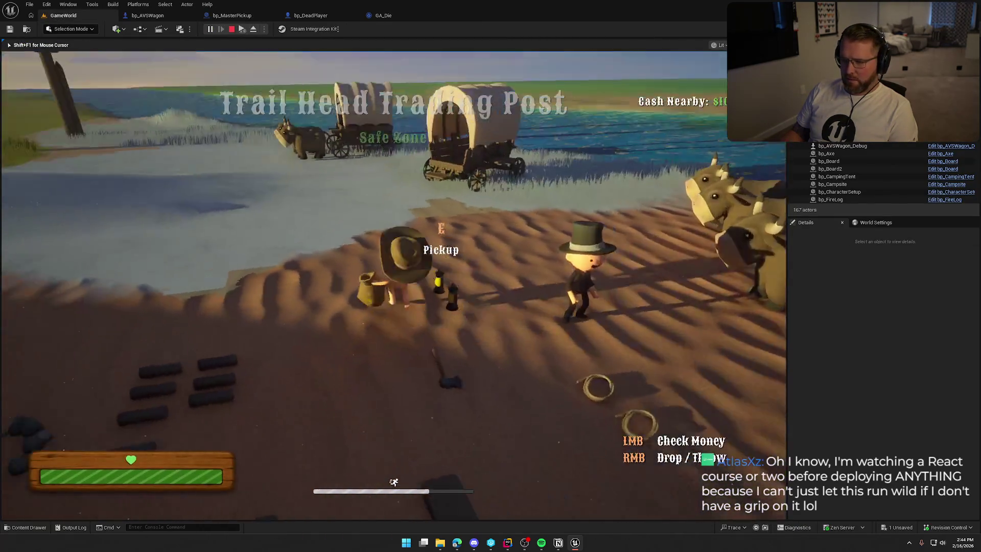
# Walk around the loaded wagon to check the cargo, then end the session and return to bp_MasterPickup
pyautogui.press('e')
pyautogui.press('w')
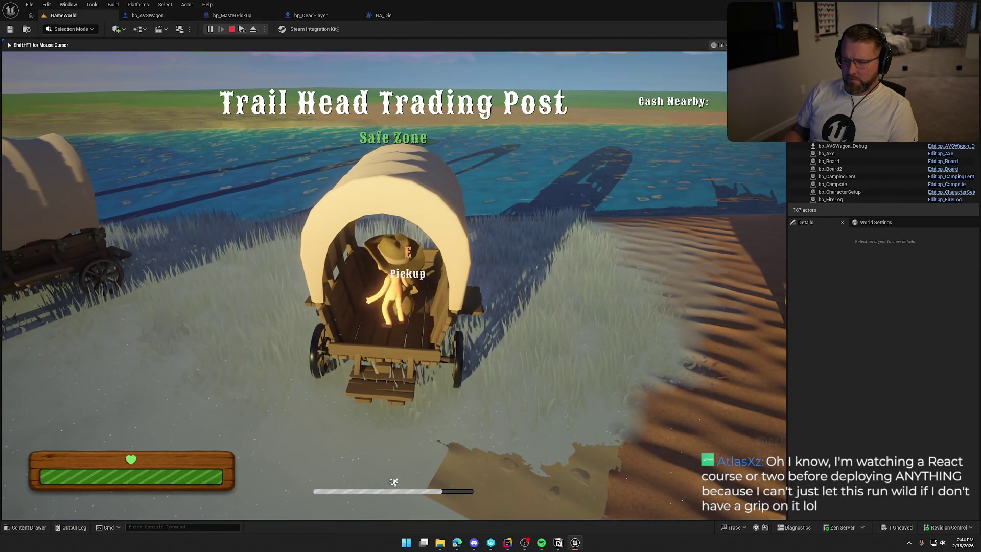
pyautogui.press('e')
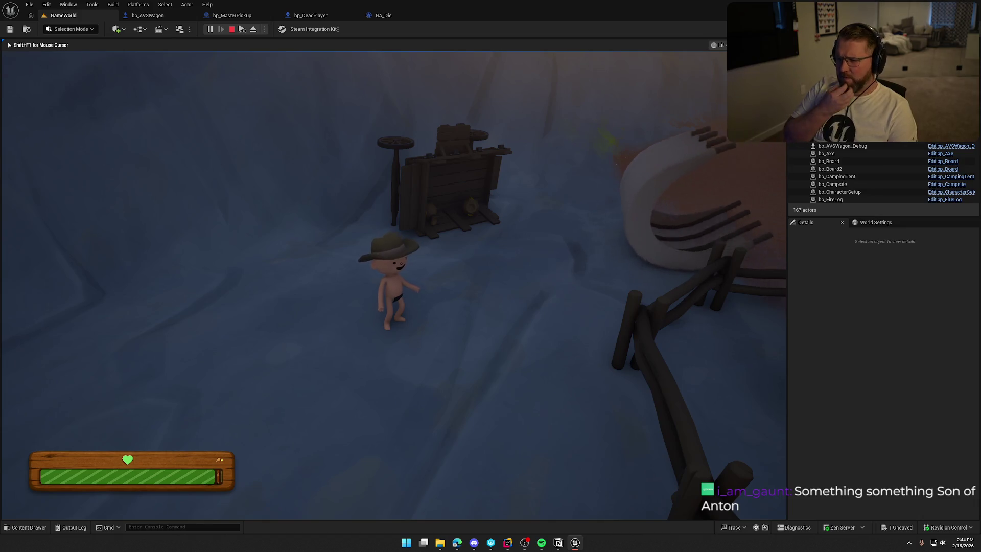
pyautogui.press('w')
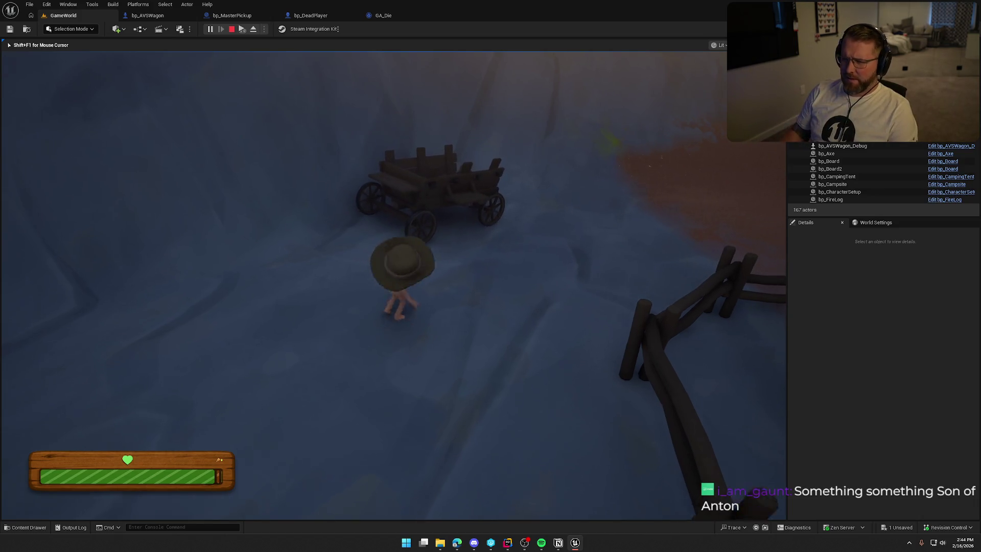
pyautogui.press('w')
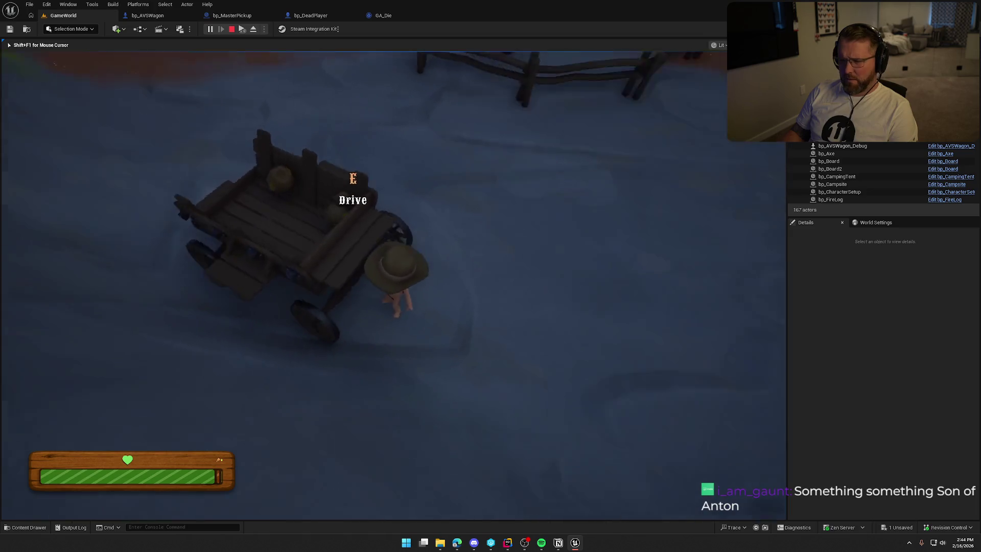
pyautogui.press('s')
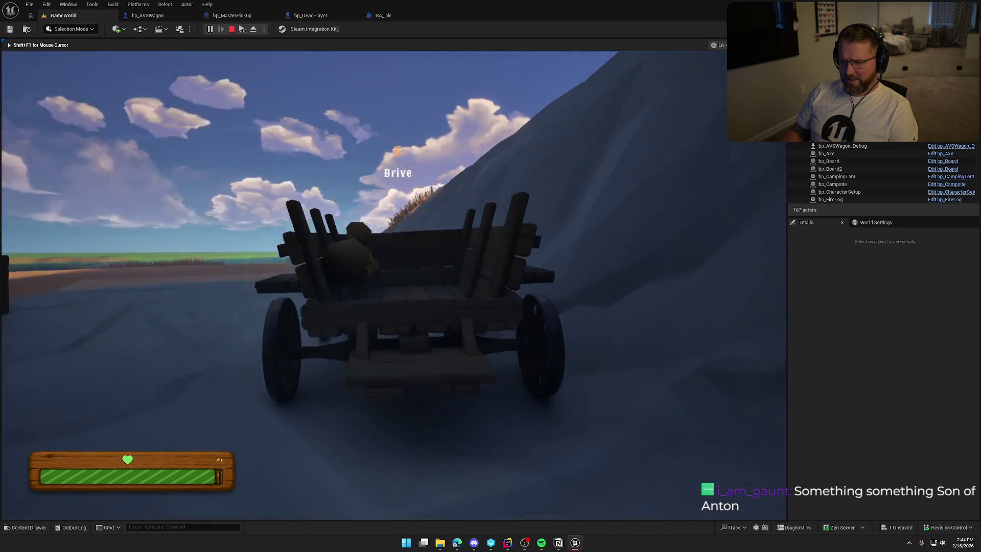
pyautogui.press('w')
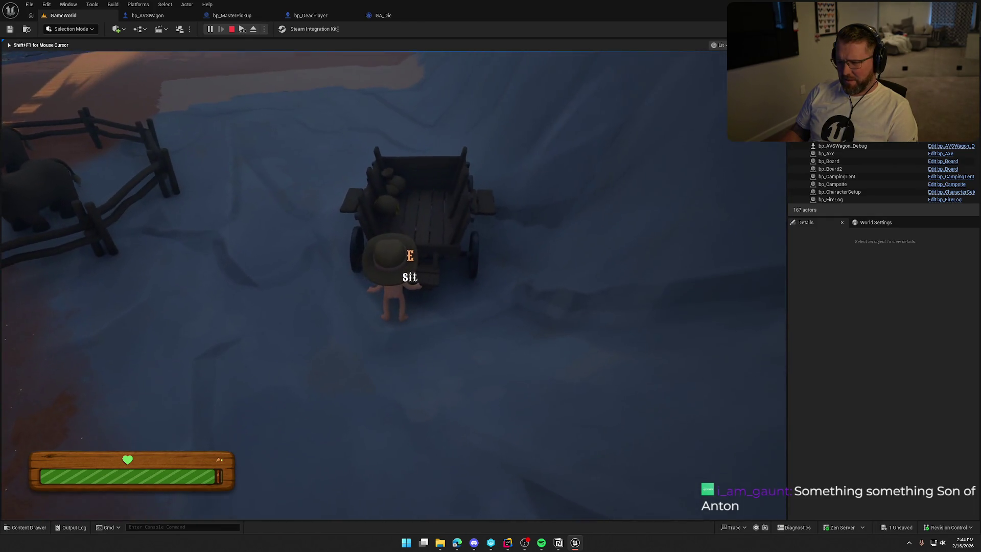
pyautogui.press('s')
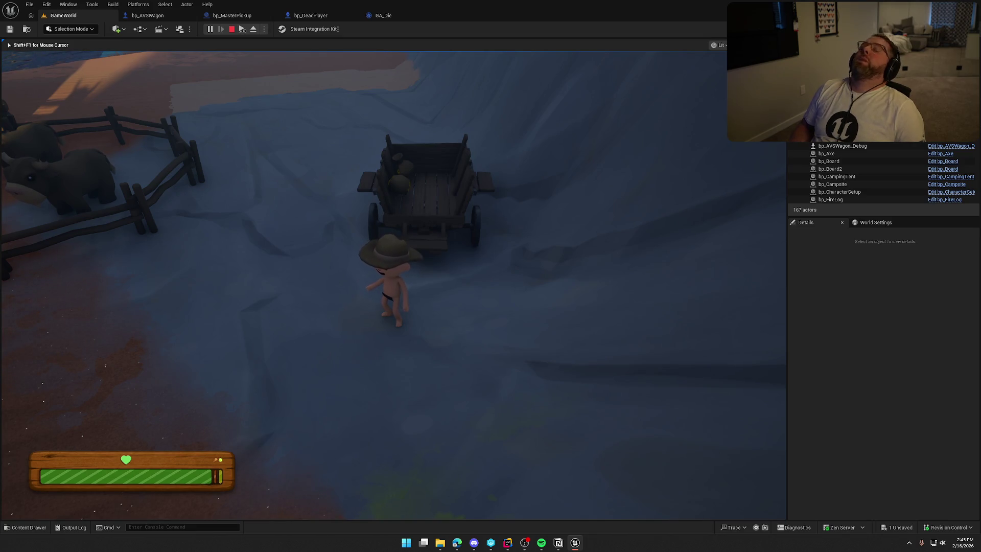
pyautogui.hotkey('shift', 'F1')
pyautogui.click(238, 17)
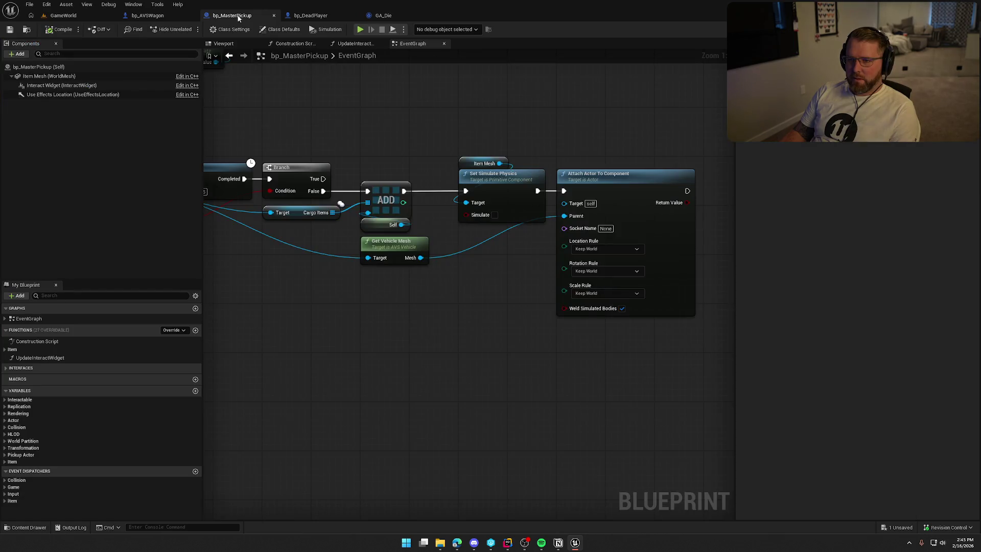
# In bp_AVSWagon's cargo loop, add a Vel Change Add Impulse on Item Mesh after Set Simulate Physics
pyautogui.click(177, 12)
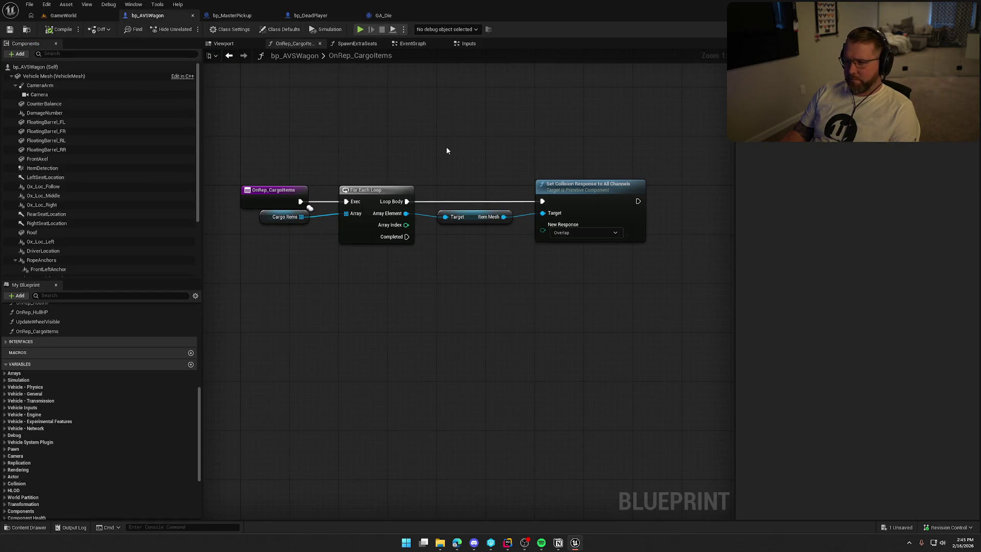
pyautogui.click(413, 44)
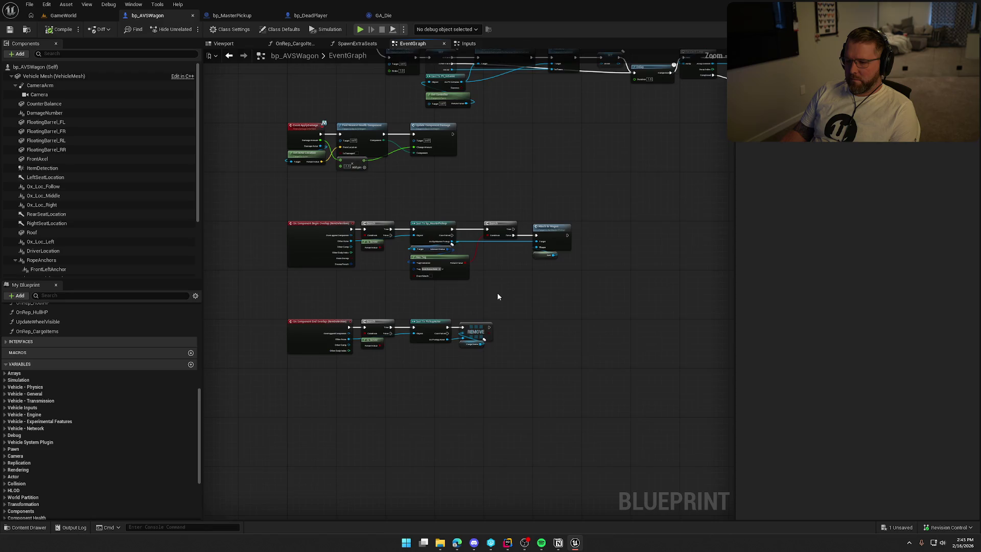
pyautogui.moveTo(485, 167); pyautogui.dragTo(452, 479)
pyautogui.scroll(4, 635, 213)
pyautogui.moveTo(636, 213)
pyautogui.mouseDown()
pyautogui.moveTo(444, 318)
pyautogui.moveTo(581, 261)
pyautogui.moveTo(519, 311)
pyautogui.mouseUp()
pyautogui.moveTo(239, 233); pyautogui.dragTo(553, 254)
pyautogui.write('add impulse')
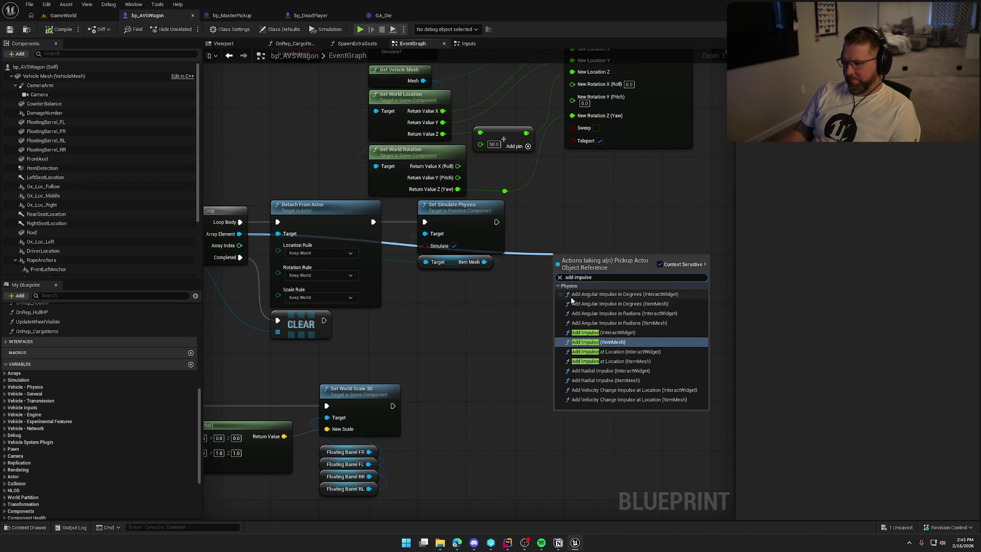
pyautogui.click(672, 341)
pyautogui.moveTo(556, 263)
pyautogui.mouseDown()
pyautogui.moveTo(591, 305)
pyautogui.moveTo(563, 326)
pyautogui.moveTo(483, 262)
pyautogui.mouseUp()
pyautogui.press('Delete')
pyautogui.moveTo(496, 221)
pyautogui.mouseDown()
pyautogui.moveTo(536, 238)
pyautogui.moveTo(565, 332)
pyautogui.moveTo(600, 219)
pyautogui.mouseUp()
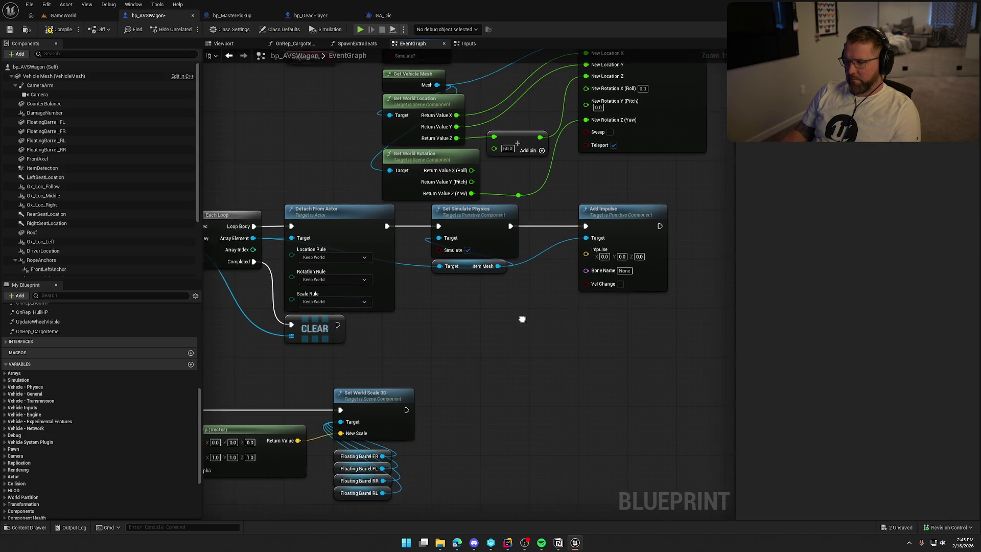
pyautogui.click(638, 290)
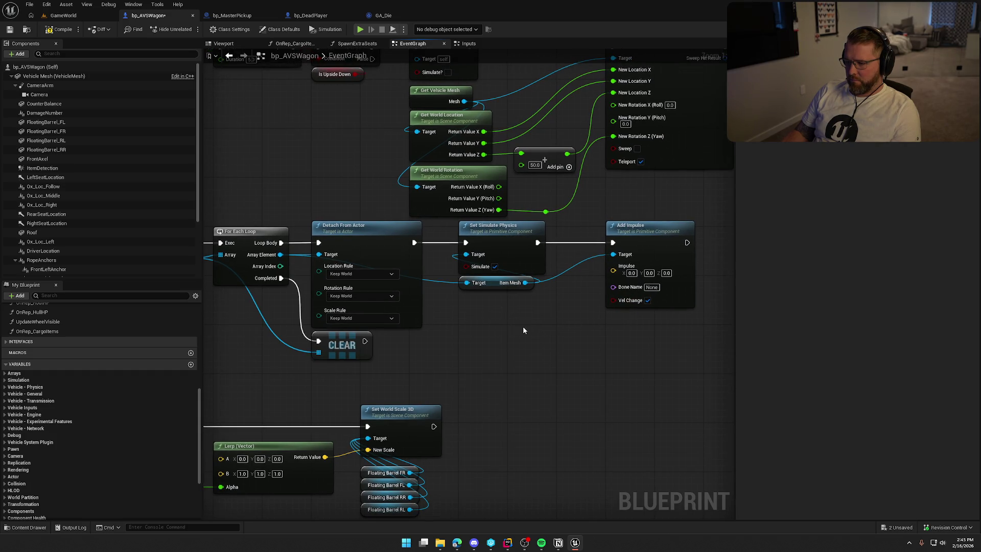
# Feed Item Mesh's Get Up Vector × 50.0 into the Impulse, then play-test in GameWorld
pyautogui.moveTo(525, 283); pyautogui.dragTo(508, 307)
pyautogui.write('get')
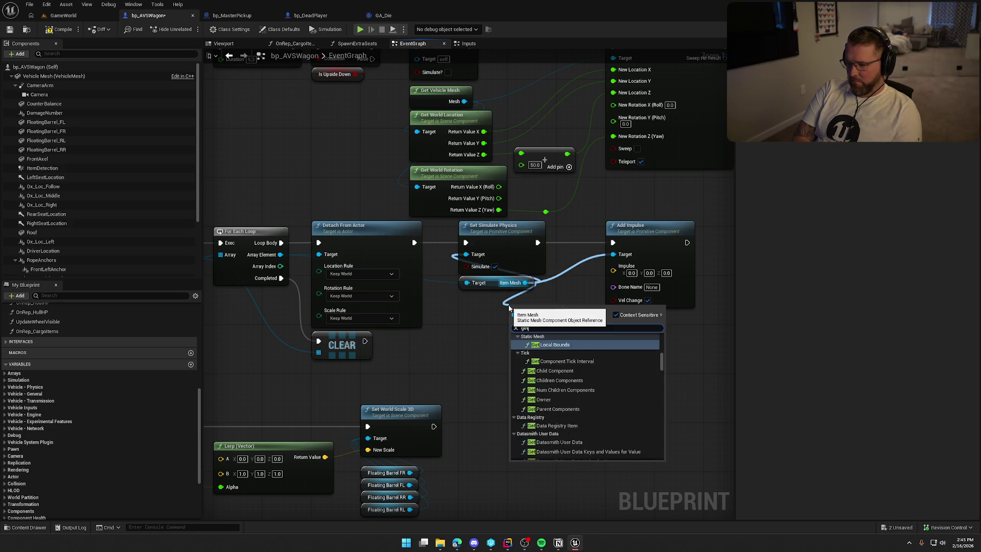
pyautogui.write(' up')
pyautogui.press('Return')
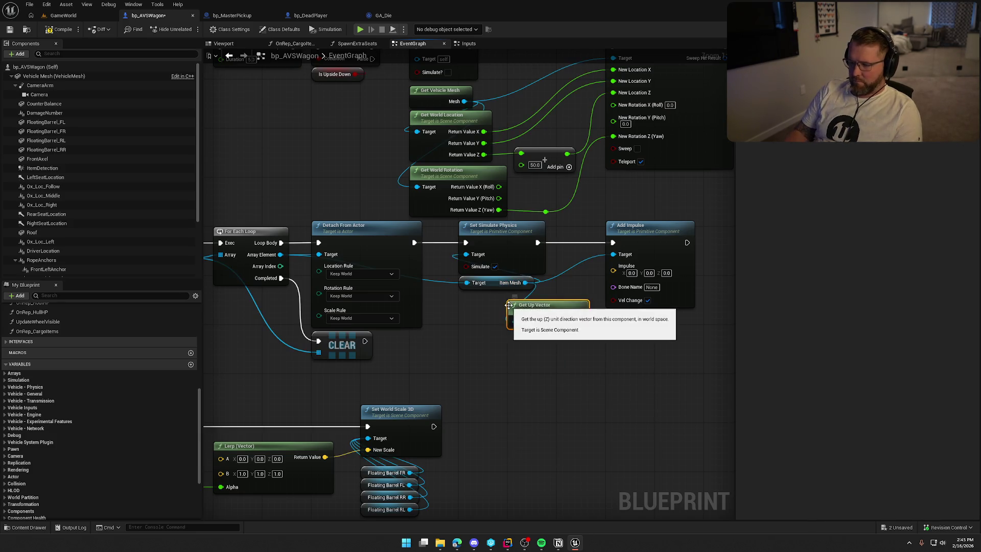
pyautogui.moveTo(533, 319)
pyautogui.mouseDown()
pyautogui.moveTo(489, 311)
pyautogui.moveTo(574, 336)
pyautogui.moveTo(564, 331)
pyautogui.mouseUp()
pyautogui.write('multiply')
pyautogui.press('Return')
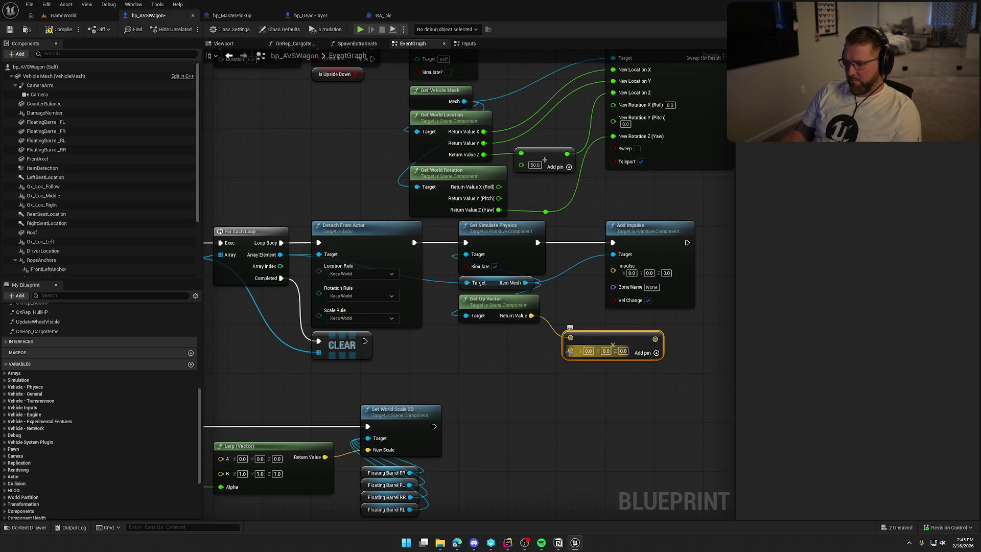
pyautogui.rightClick(571, 350)
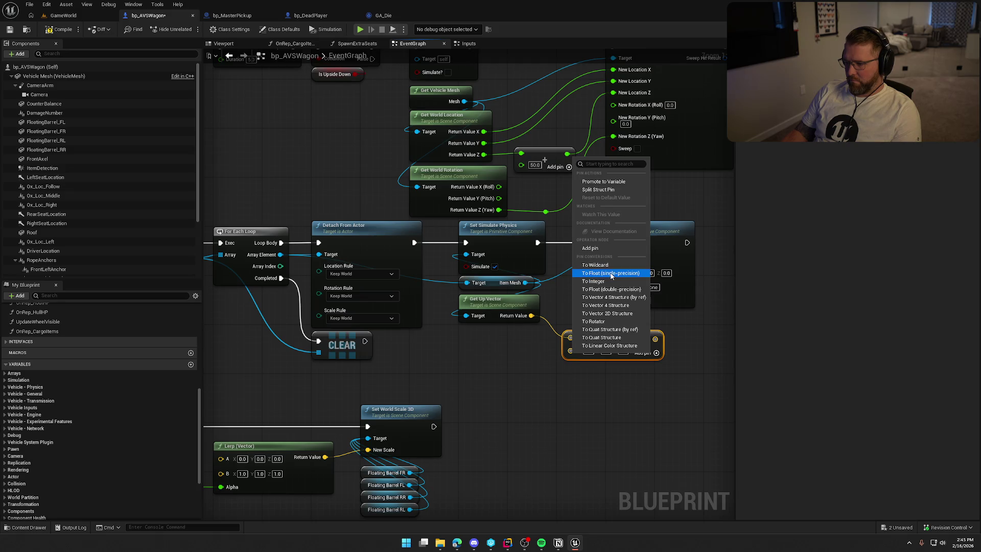
pyautogui.click(612, 290)
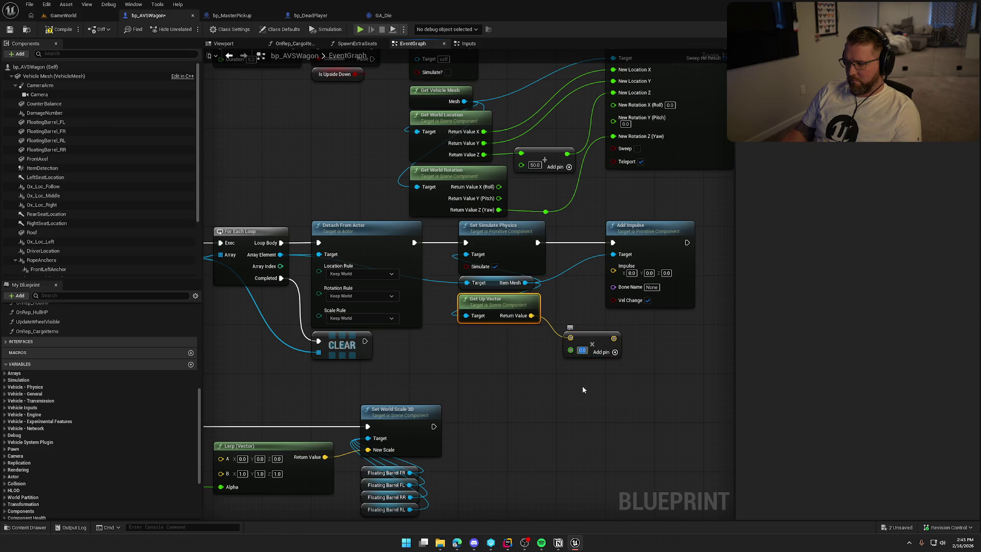
pyautogui.press('BackSpace')
pyautogui.write('50')
pyautogui.press('Return')
pyautogui.moveTo(610, 337)
pyautogui.mouseDown()
pyautogui.moveTo(620, 311)
pyautogui.moveTo(613, 265)
pyautogui.moveTo(586, 332)
pyautogui.mouseUp()
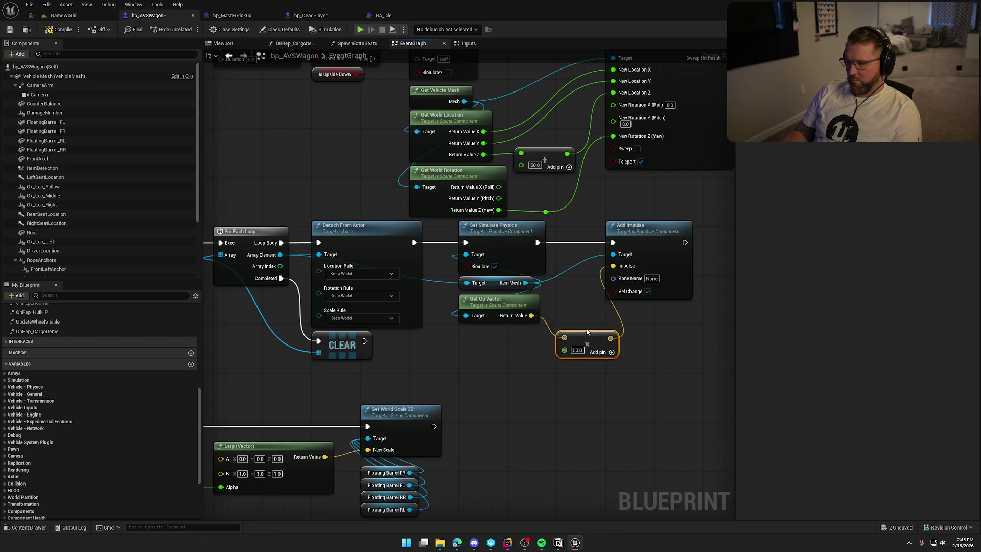
pyautogui.click(64, 16)
pyautogui.click(211, 33)
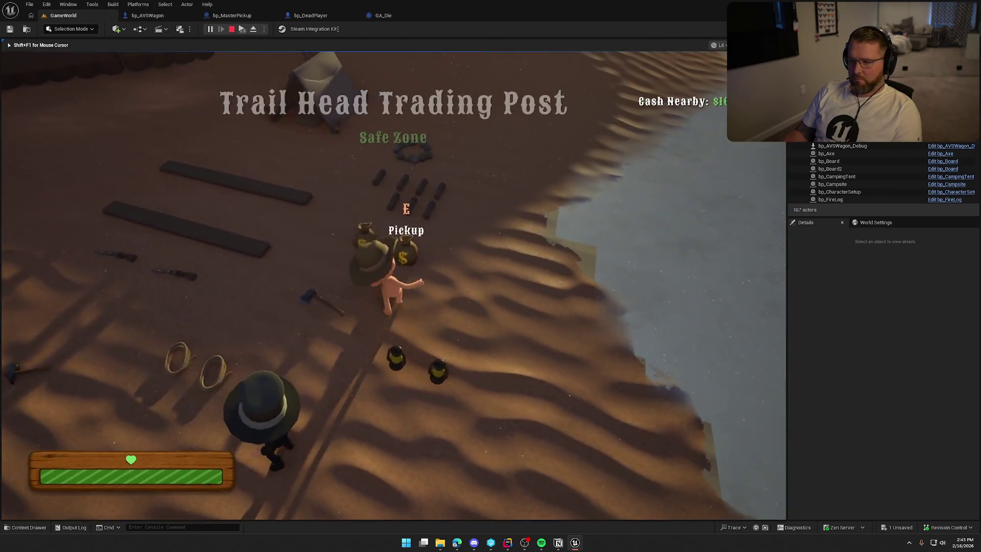
pyautogui.press('e')
pyautogui.press('w')
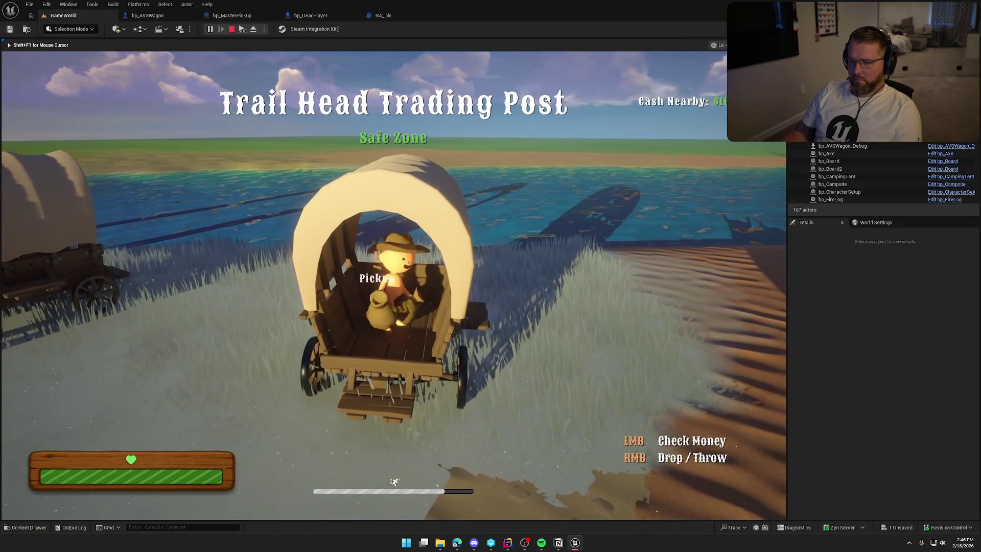
pyautogui.rightClick(393, 285)
pyautogui.press('e')
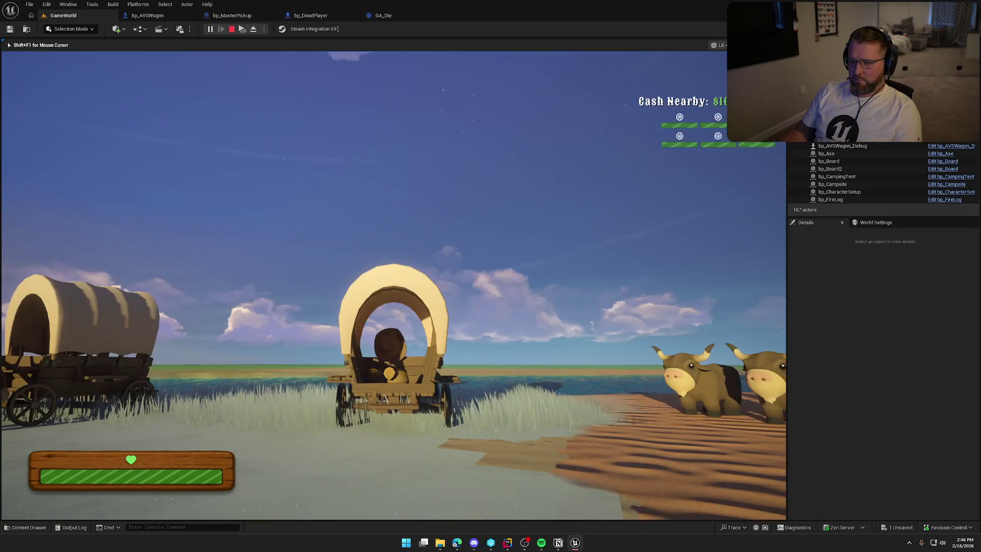
pyautogui.press('w')
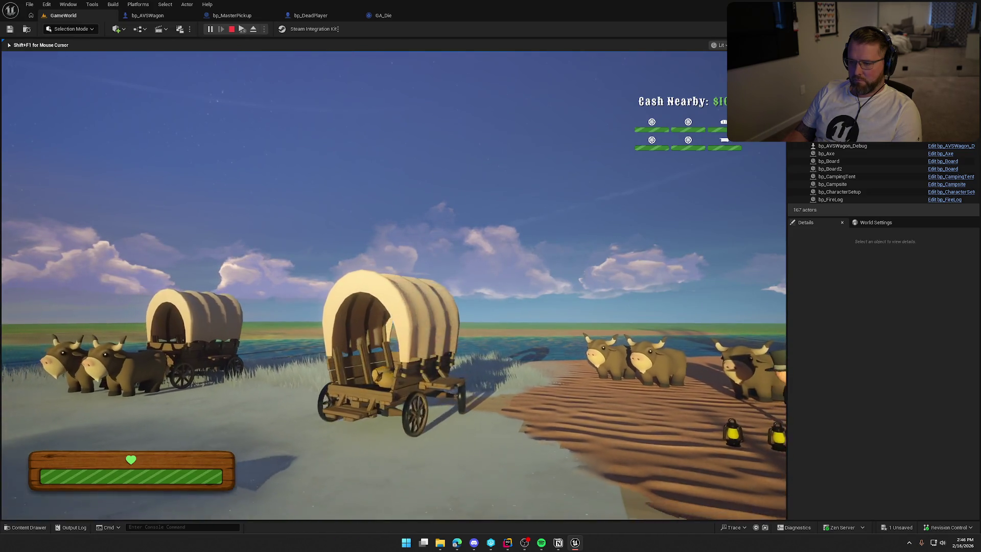
pyautogui.press('d')
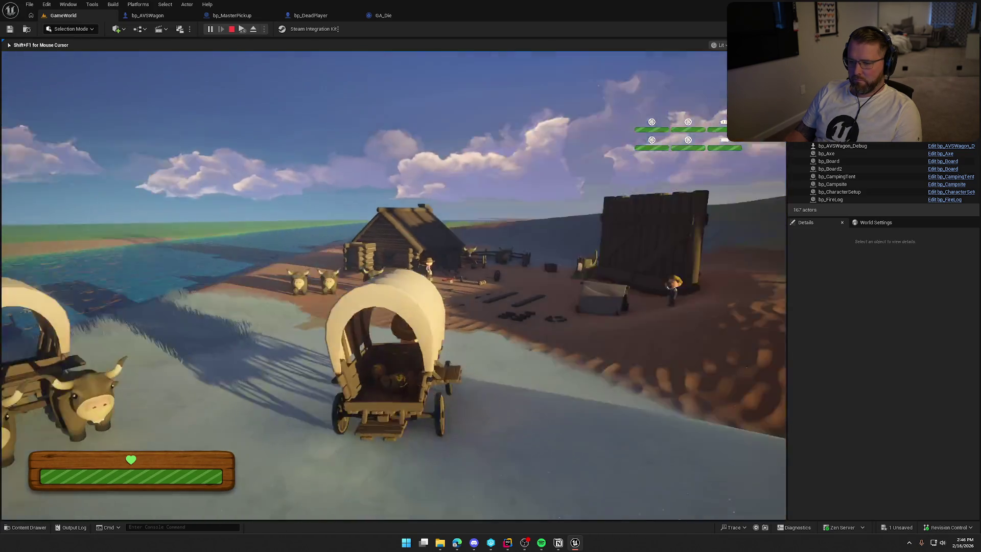
pyautogui.press('d')
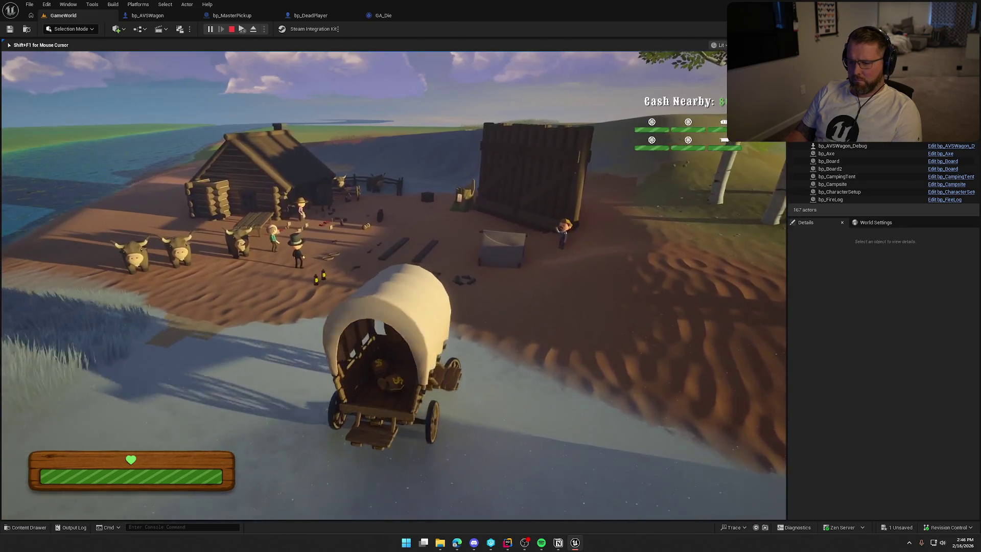
pyautogui.press('d')
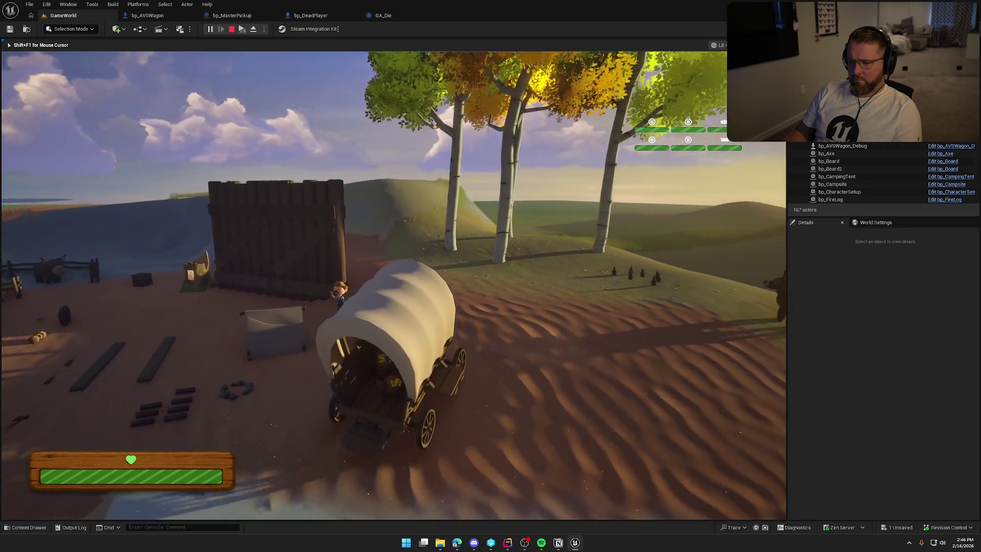
pyautogui.press('w')
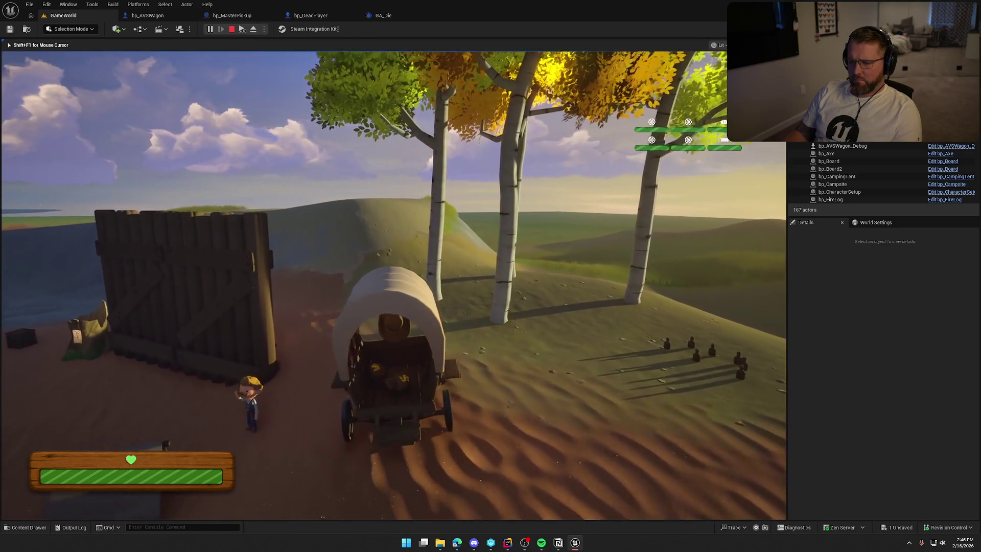
pyautogui.press('a')
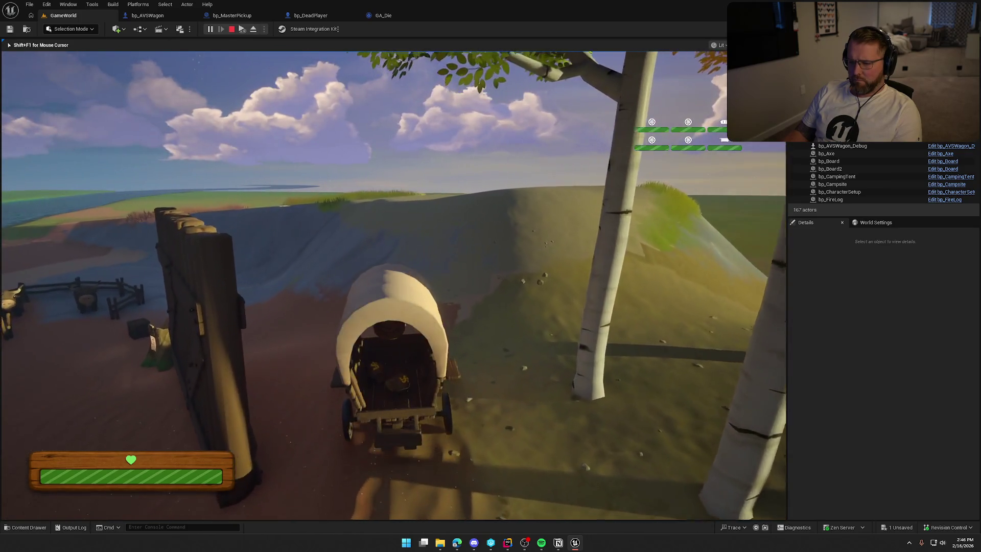
pyautogui.press('a')
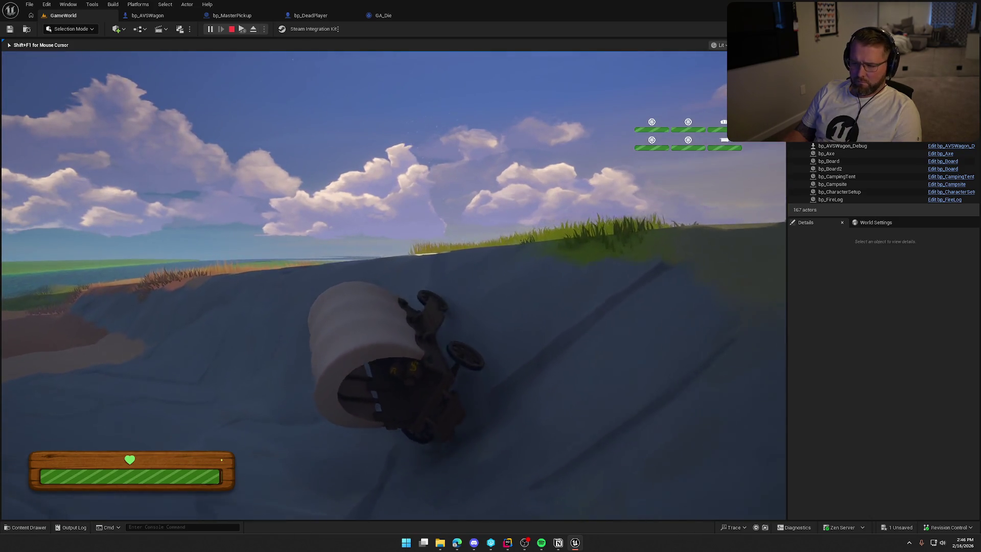
pyautogui.hotkey('shift', 'w')
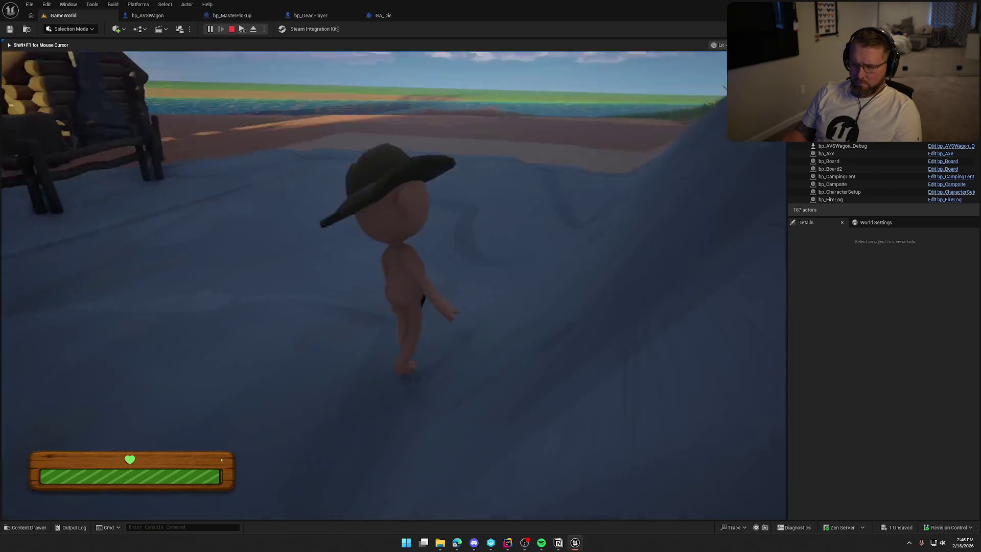
pyautogui.hotkey('shift', 'w')
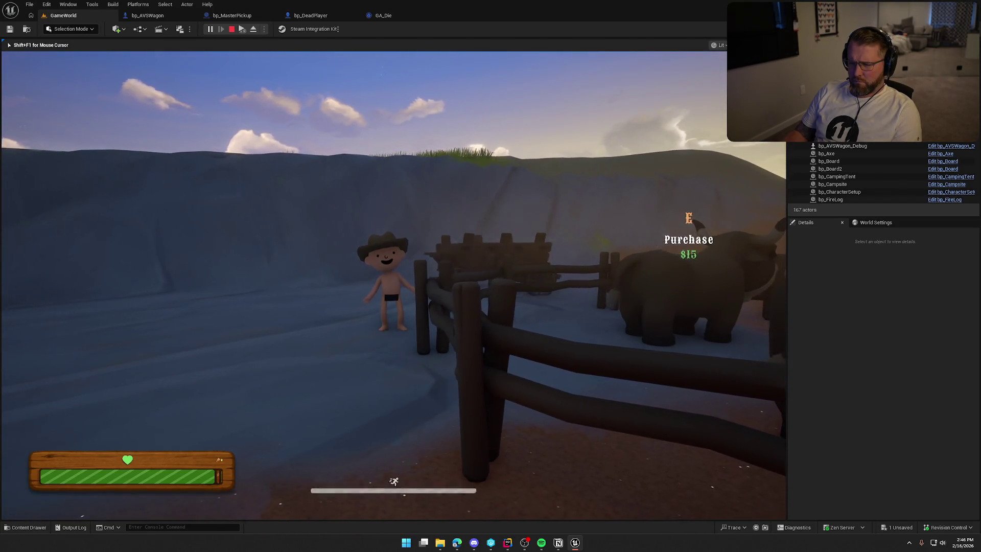
pyautogui.press('w')
pyautogui.hotkey('shift', 'w')
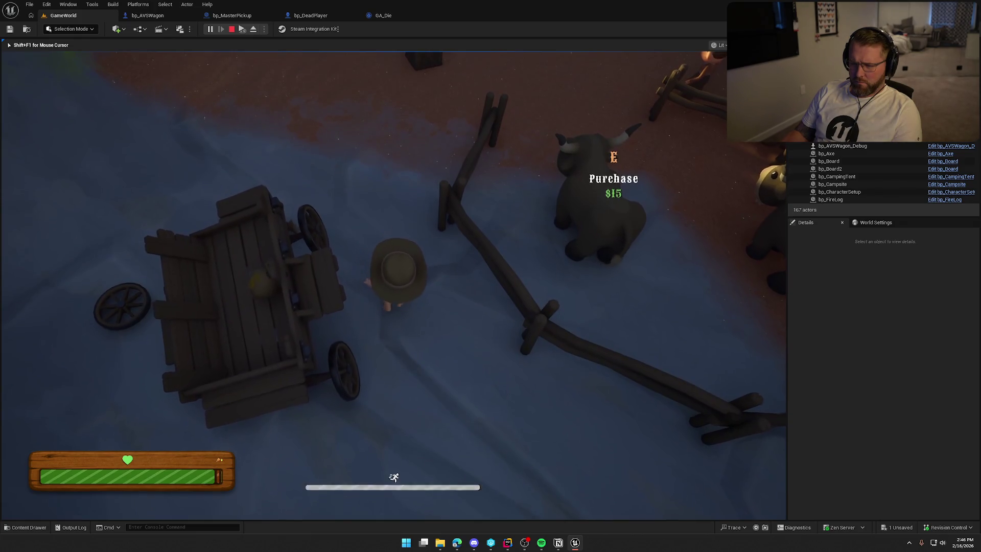
pyautogui.press('w')
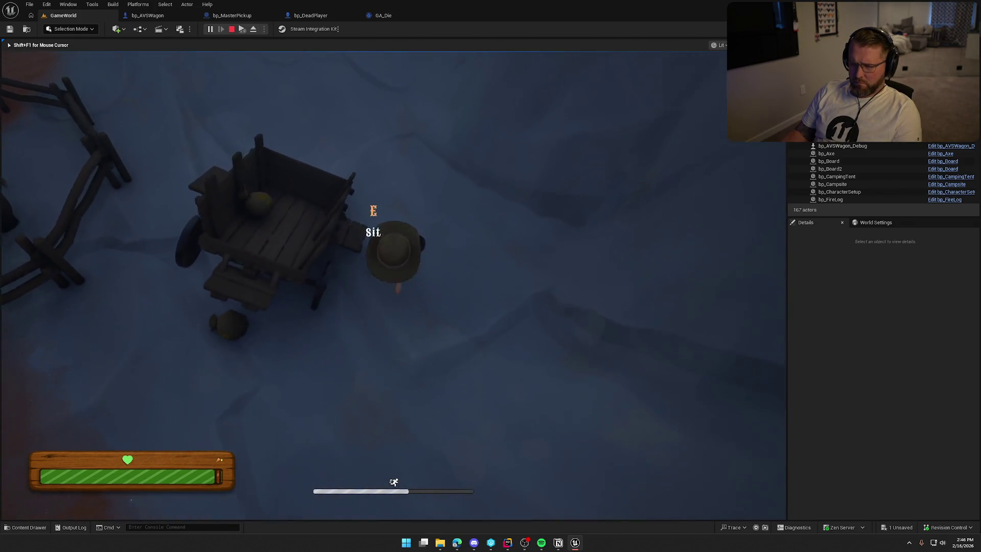
pyautogui.press('w')
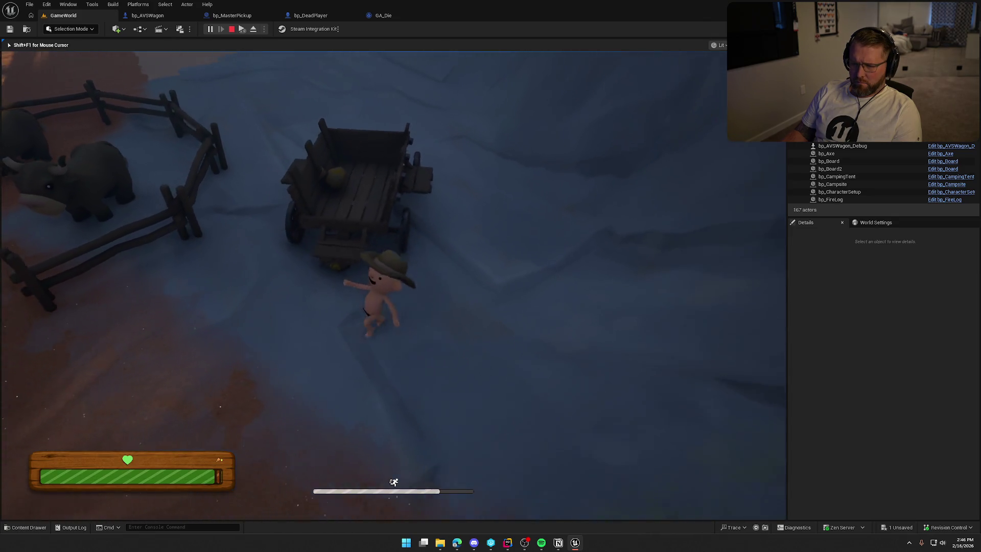
pyautogui.press('e')
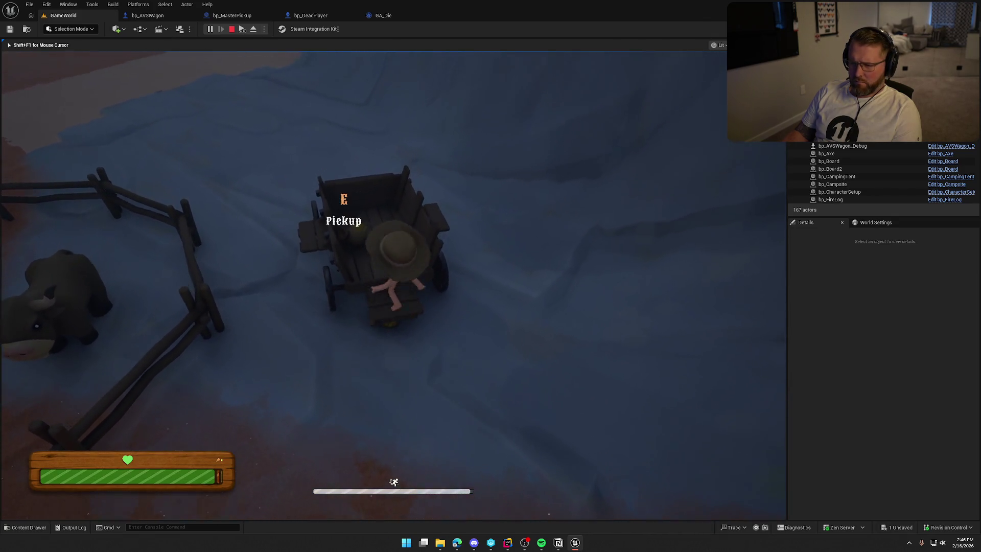
pyautogui.press('e')
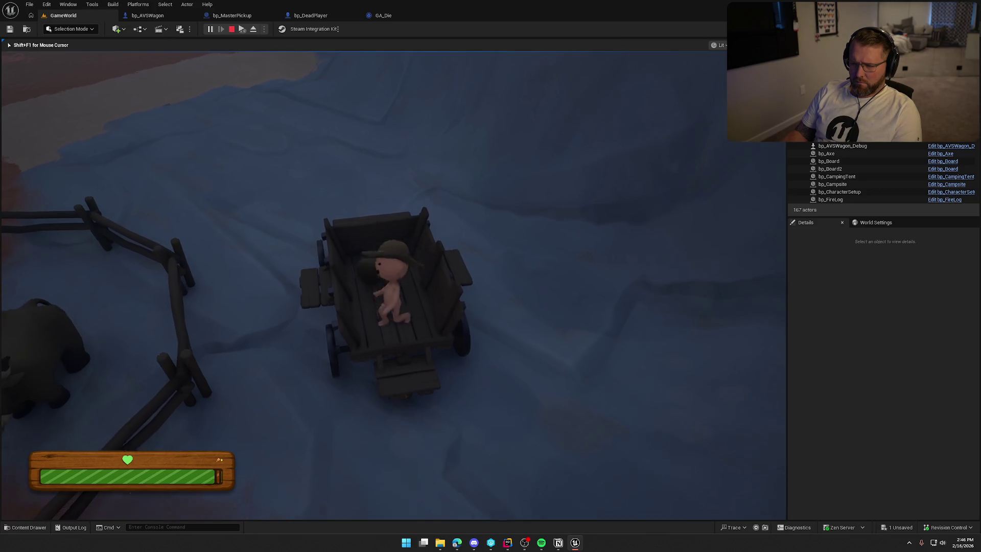
pyautogui.press('w')
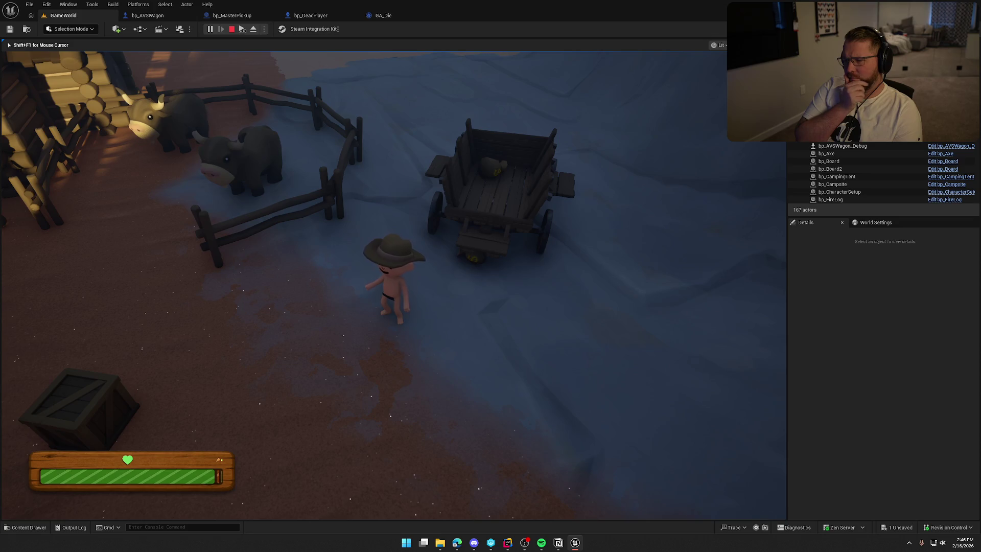
pyautogui.press('Escape')
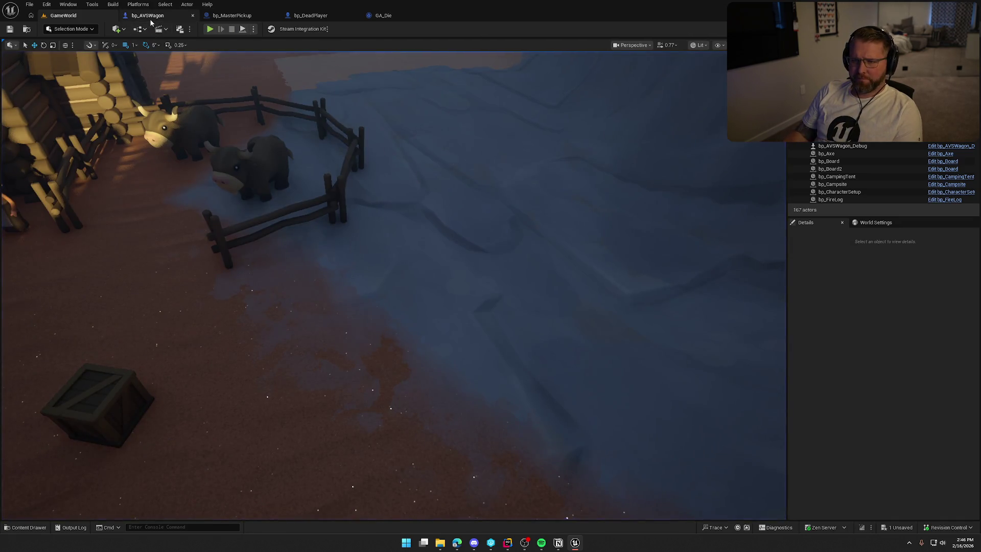
# Add an Is Upside Down getter and shift the cast, tag check and attach nodes right
pyautogui.click(150, 21)
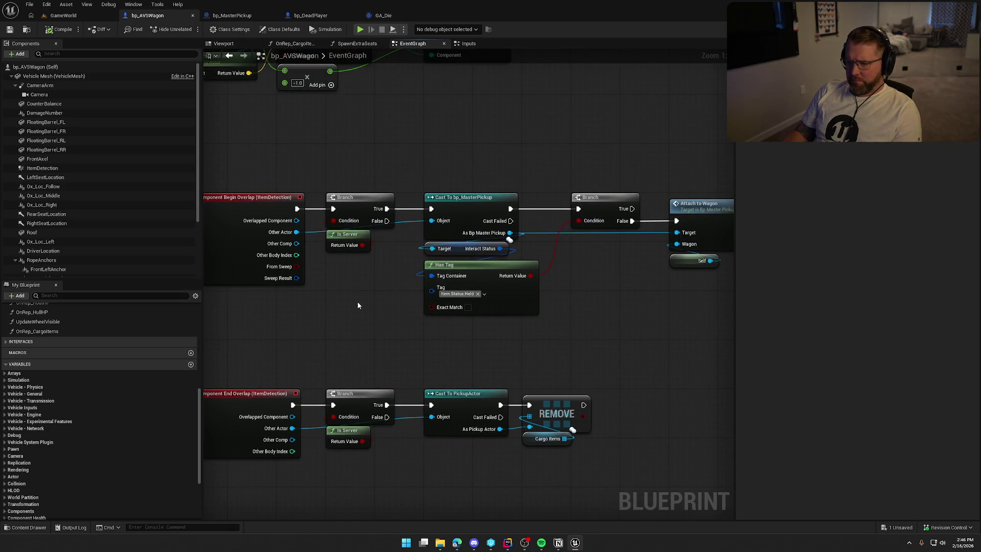
pyautogui.scroll(-5, 134, 437)
pyautogui.moveTo(51, 466)
pyautogui.mouseDown()
pyautogui.moveTo(335, 354)
pyautogui.moveTo(337, 291)
pyautogui.mouseUp()
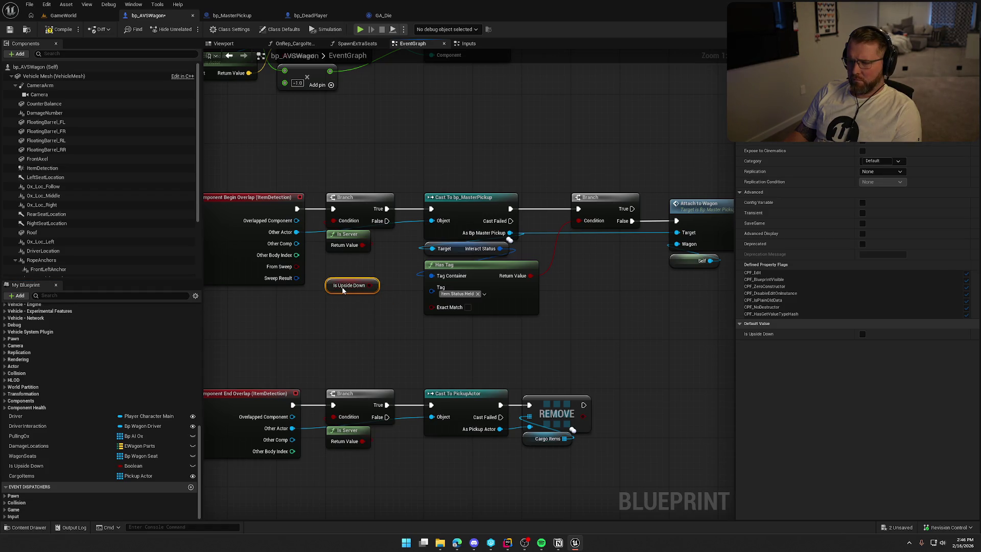
pyautogui.moveTo(361, 193); pyautogui.dragTo(610, 417)
pyautogui.moveTo(381, 199); pyautogui.dragTo(480, 201)
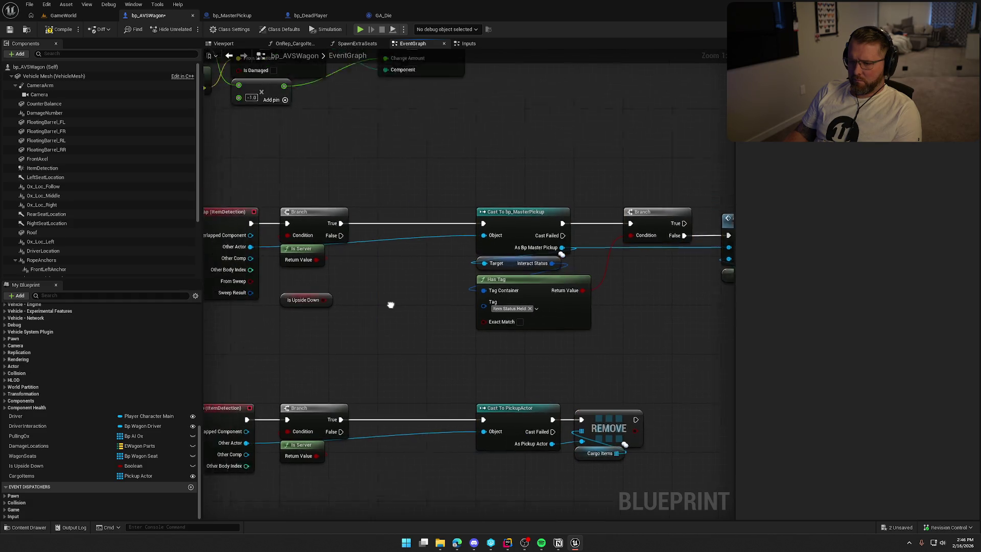
pyautogui.click(412, 283)
# Insert a Branch on Is Upside Down after the first branch's True, then realign the nodes
pyautogui.press('b')
pyautogui.click(419, 256)
pyautogui.moveTo(432, 262)
pyautogui.mouseDown()
pyautogui.moveTo(415, 226)
pyautogui.moveTo(410, 237)
pyautogui.mouseUp()
pyautogui.moveTo(357, 318)
pyautogui.mouseDown()
pyautogui.moveTo(416, 254)
pyautogui.moveTo(436, 273)
pyautogui.mouseUp()
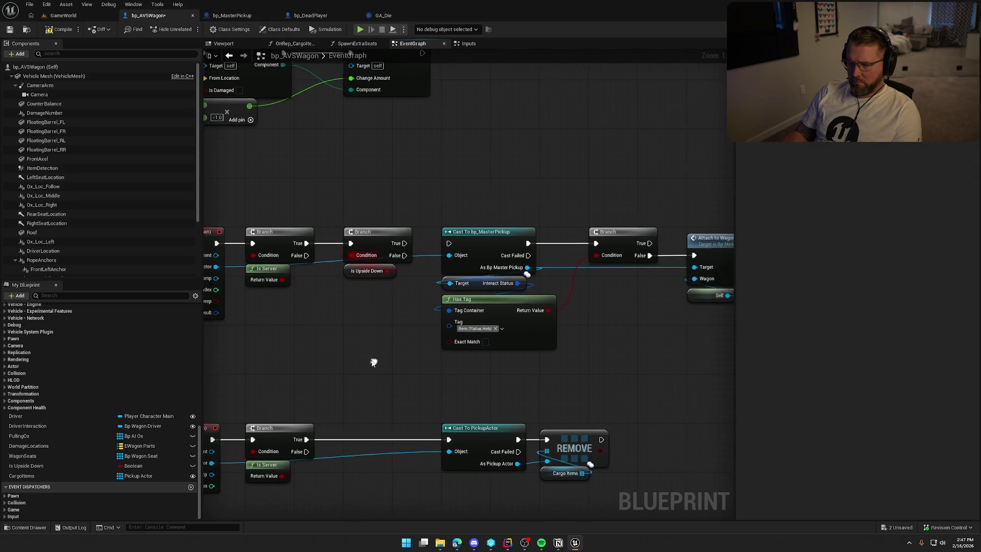
pyautogui.moveTo(433, 192)
pyautogui.mouseDown()
pyautogui.moveTo(673, 337)
pyautogui.moveTo(731, 339)
pyautogui.mouseUp()
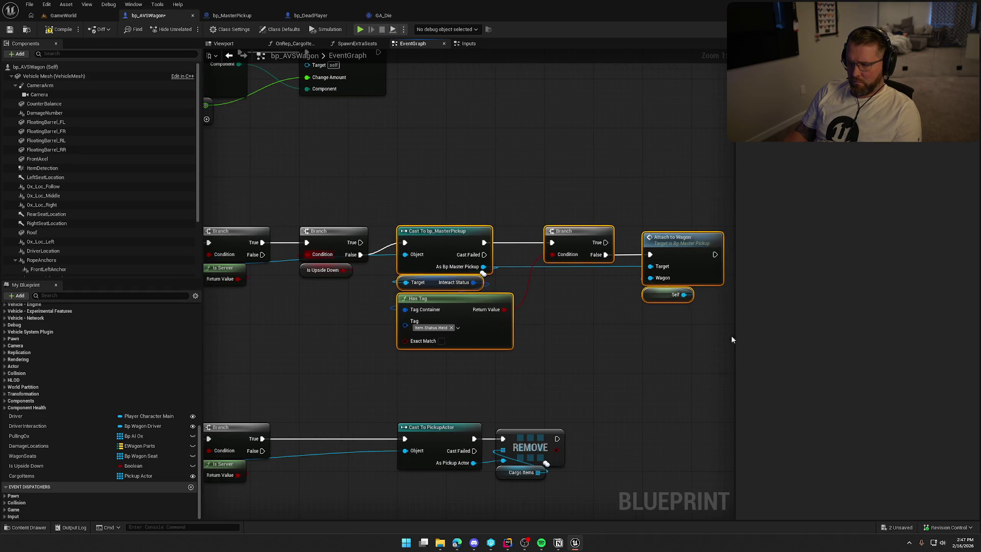
pyautogui.moveTo(453, 234); pyautogui.dragTo(454, 248)
pyautogui.click(444, 214)
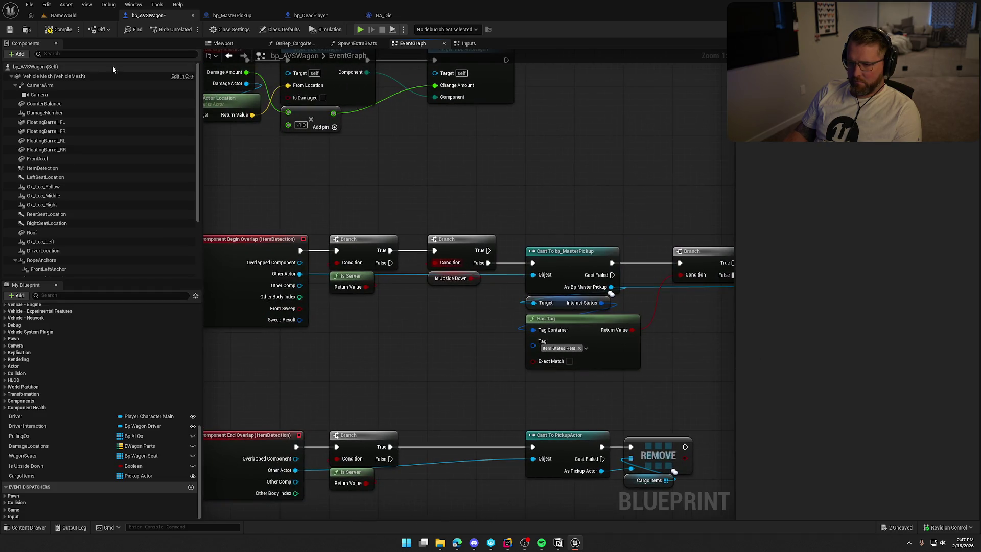
pyautogui.click(64, 15)
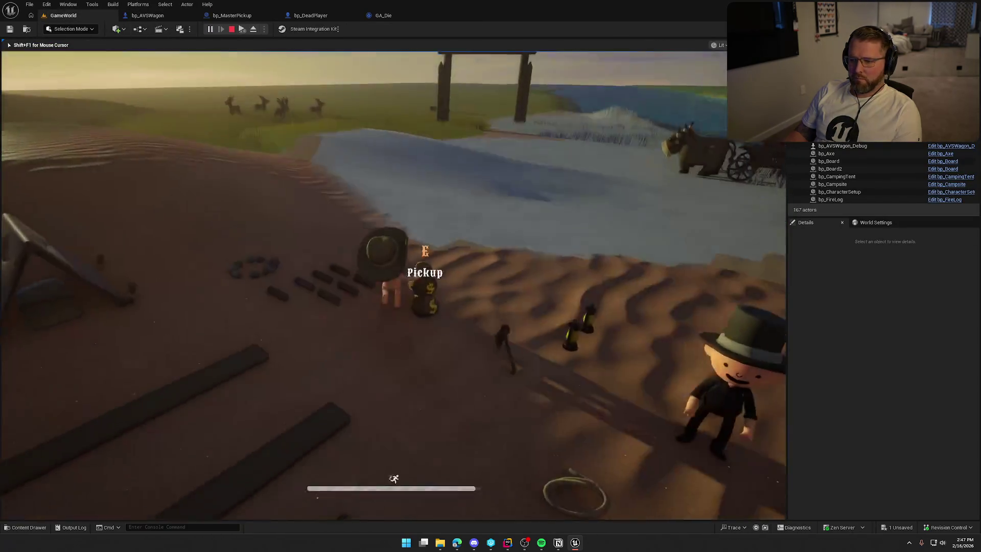
# Carry the money bag to the covered wagon, set it in, drive, then stop playing
pyautogui.press('e')
pyautogui.press('w')
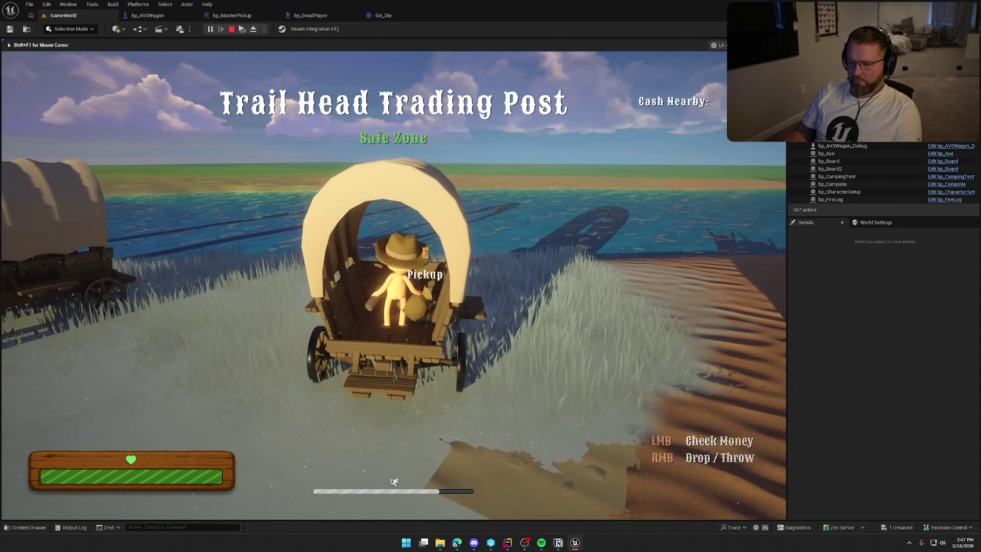
pyautogui.rightClick(393, 285)
pyautogui.press('e')
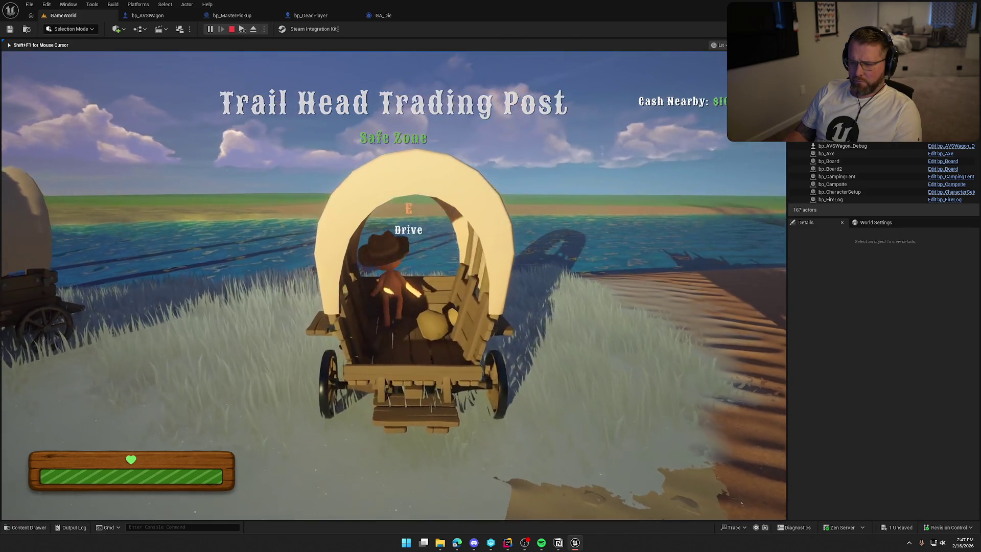
pyautogui.press('e')
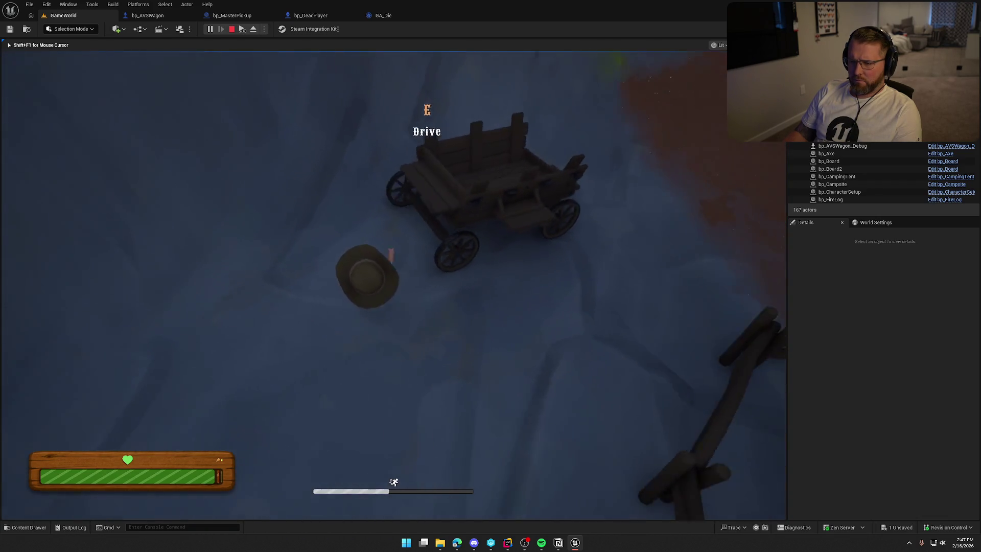
pyautogui.press('e')
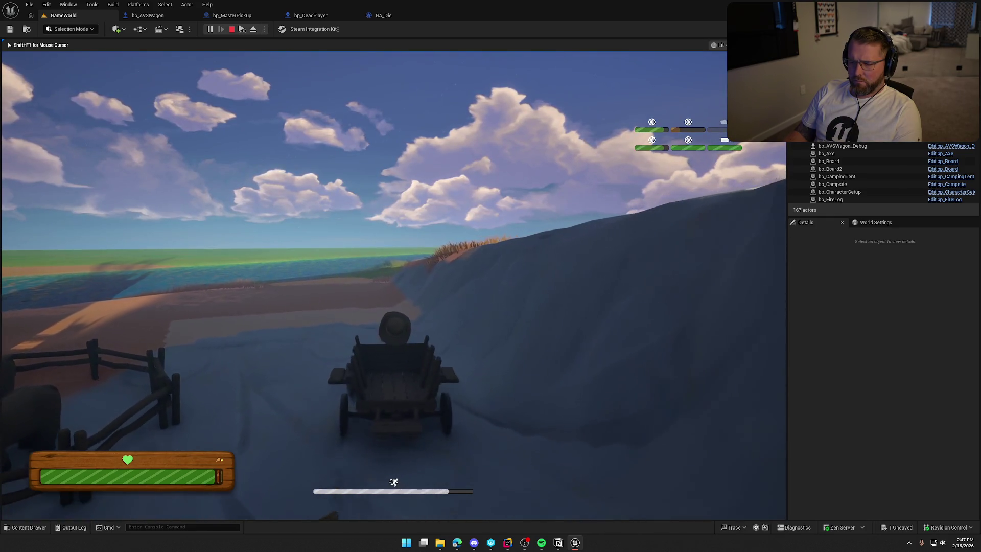
pyautogui.press('e')
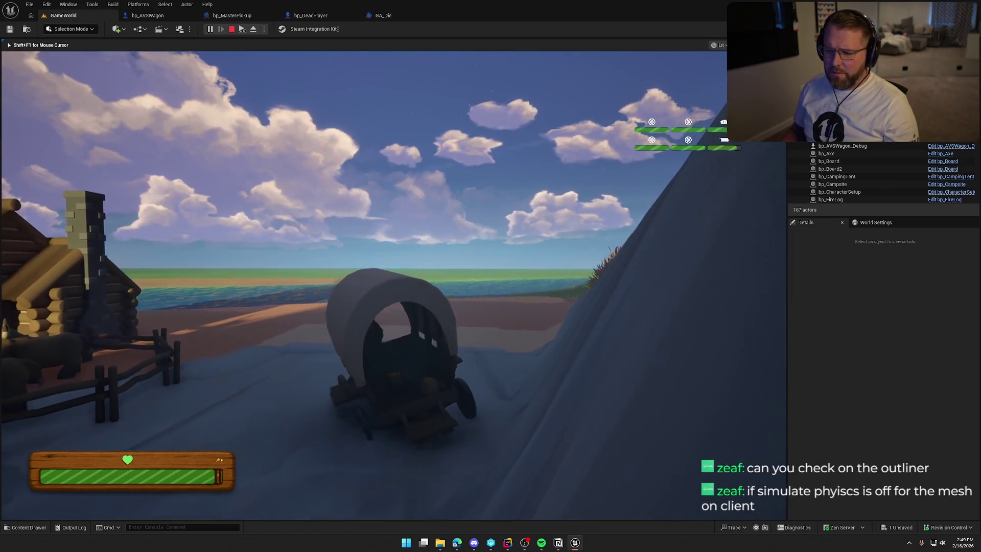
pyautogui.press('Escape')
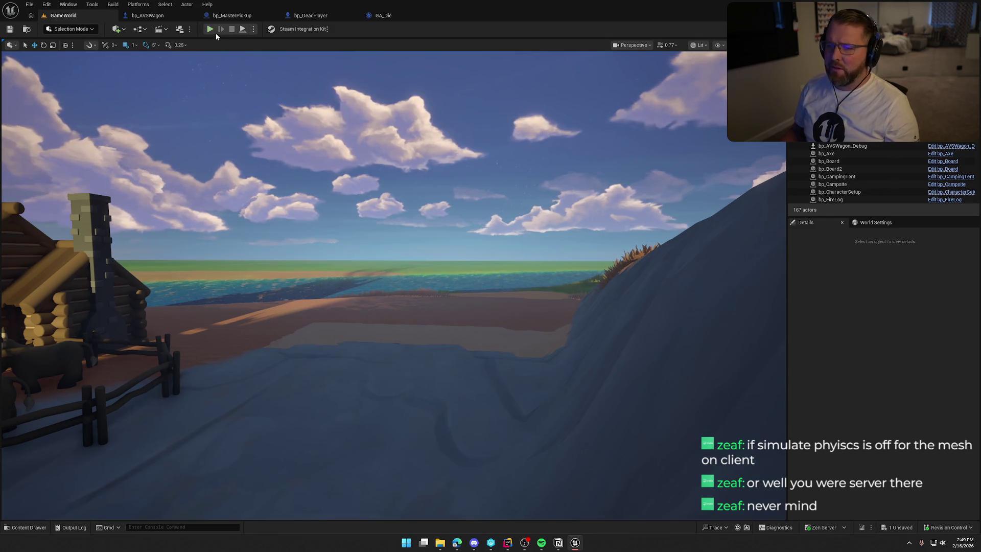
# Start another play session, run to the wagon and drive off, then end it
pyautogui.hotkey('alt', 'p')
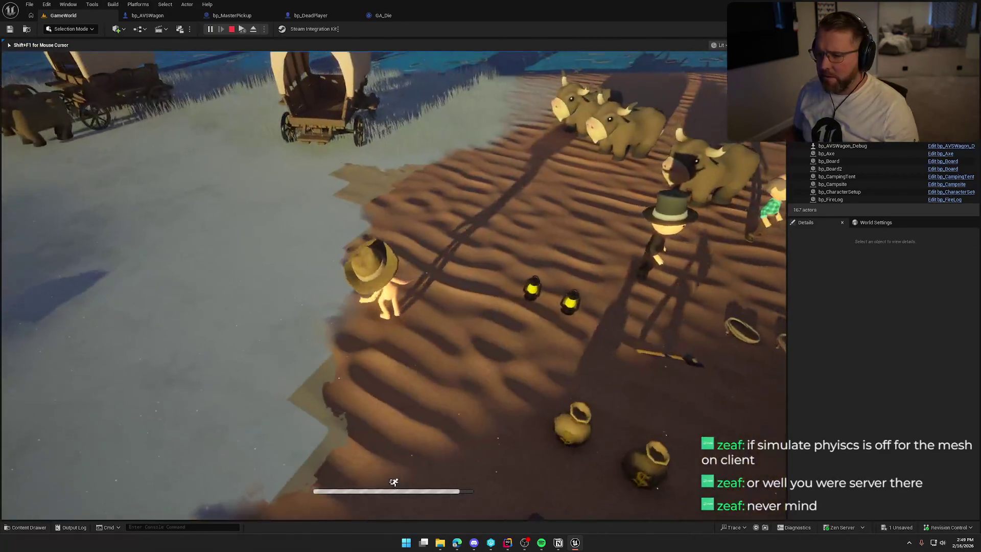
pyautogui.hotkey('shift', 'w')
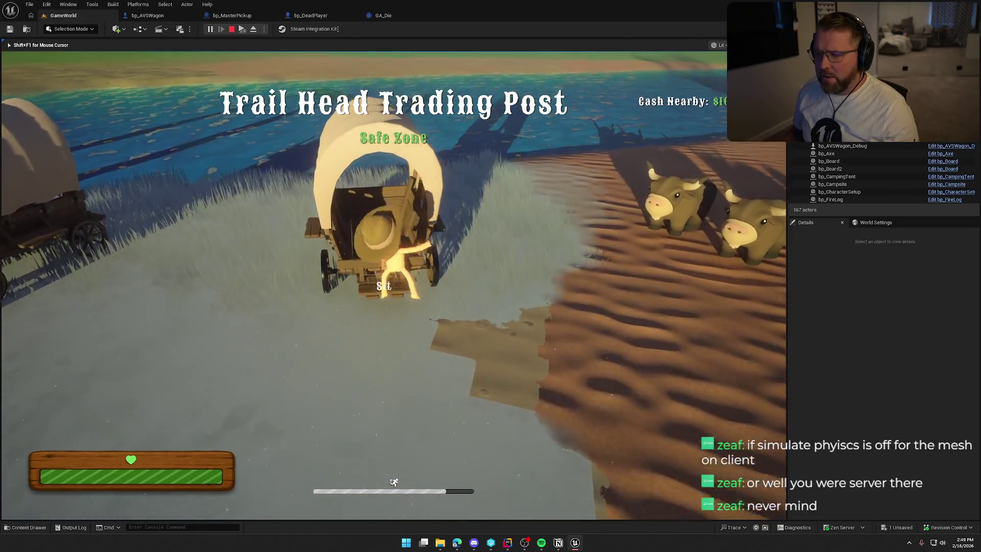
pyautogui.press('s')
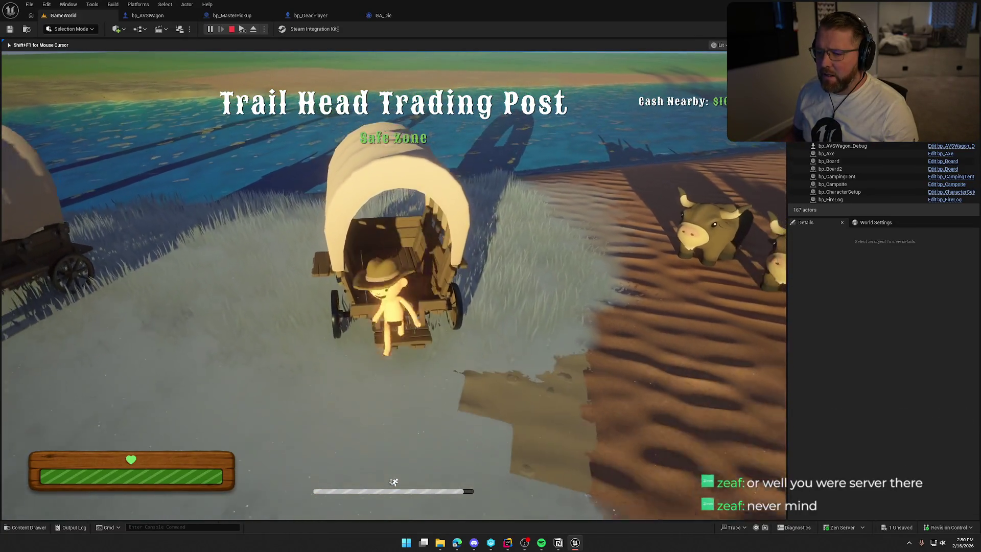
pyautogui.hotkey('shift', 'F1')
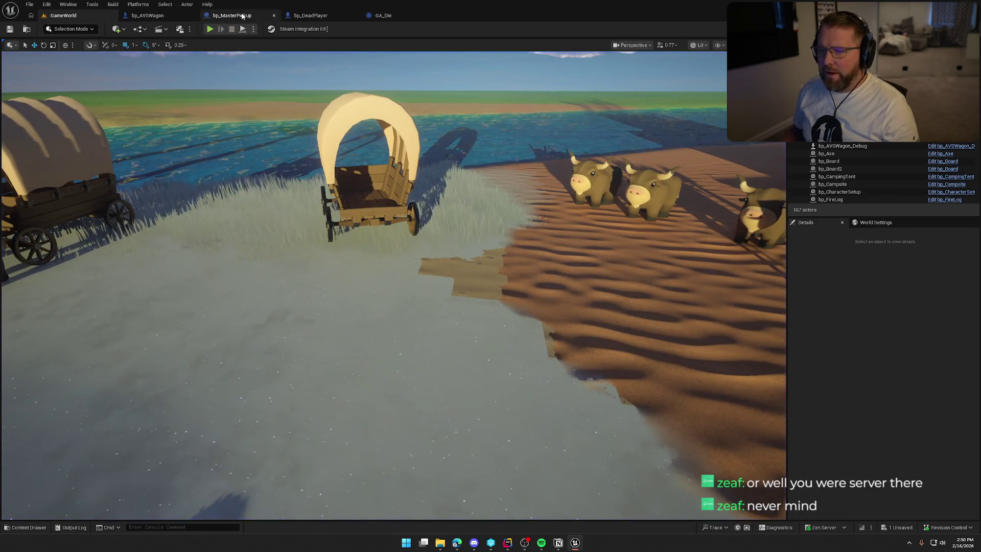
# Review bp_MasterPickup's Class Defaults and BeginPlay/OnRep events, then bring up PickupActor.h in Rider
pyautogui.click(232, 15)
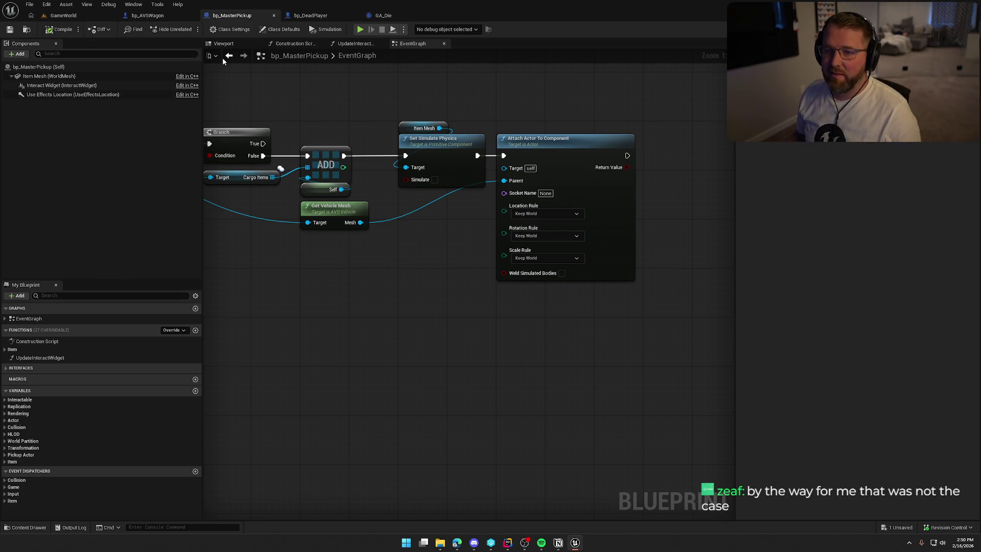
pyautogui.click(280, 29)
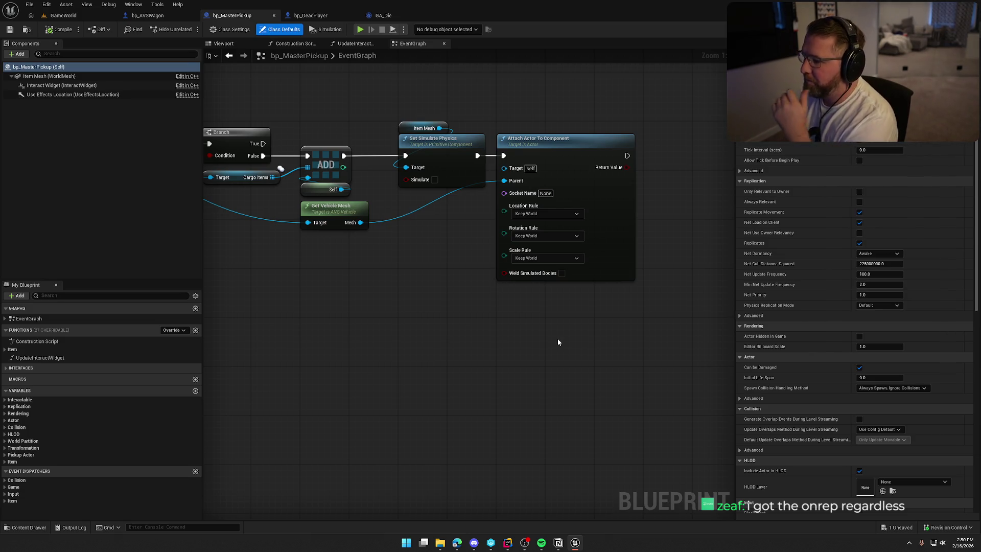
pyautogui.scroll(-5, 556, 338)
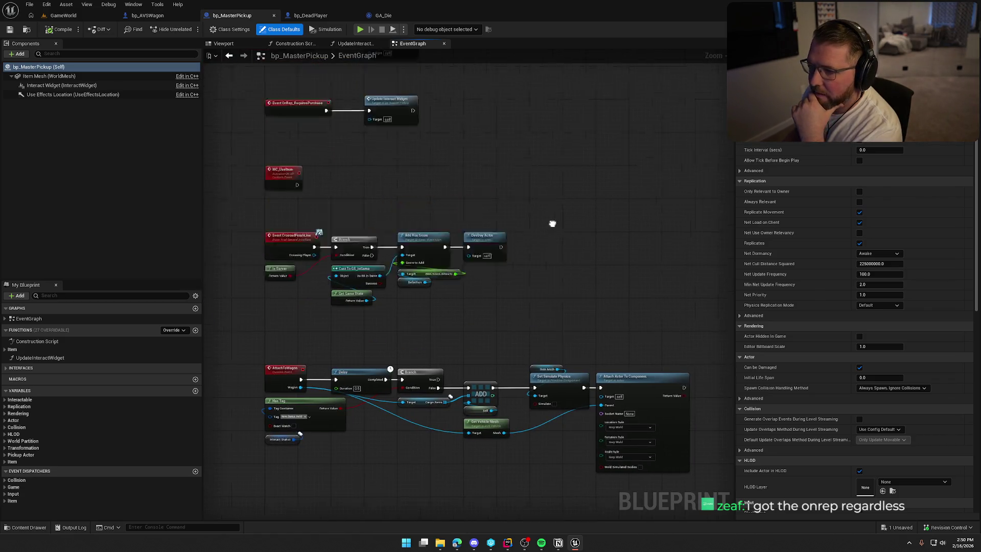
pyautogui.moveTo(552, 223); pyautogui.dragTo(515, 297)
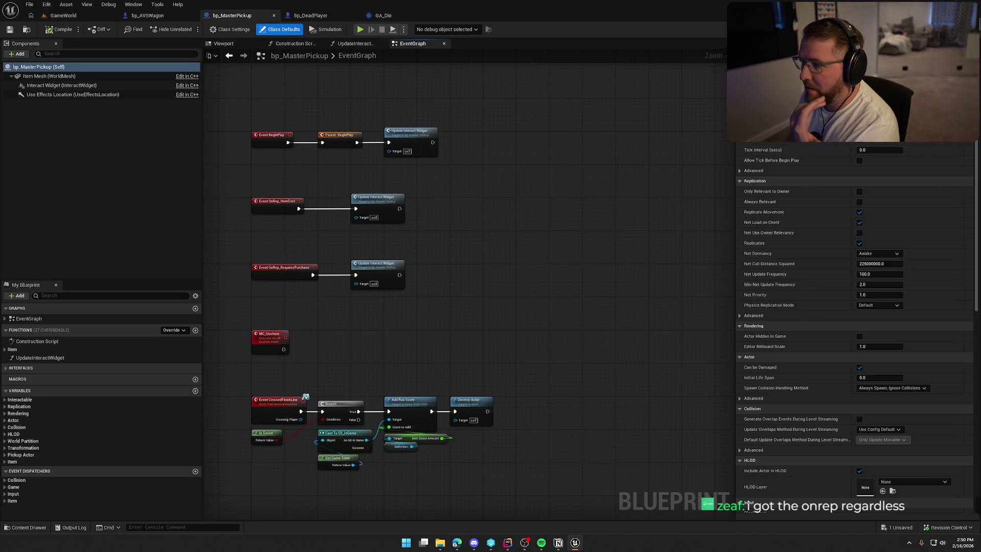
pyautogui.hotkey('alt', 'Tab')
pyautogui.click(957, 280)
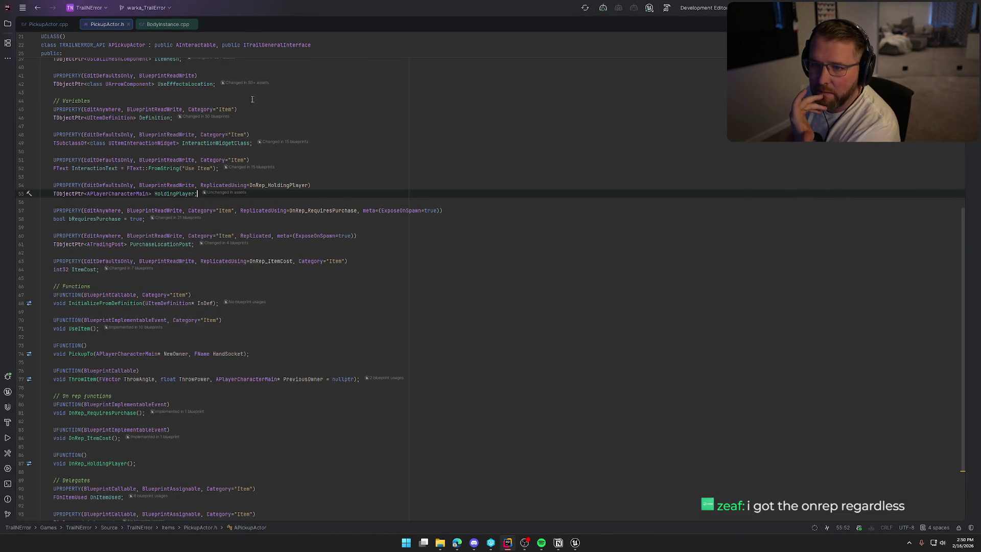
# Place PickupActor.cpp beside PickupActor.h in a split editor
pyautogui.moveTo(48, 24)
pyautogui.mouseDown()
pyautogui.moveTo(219, 153)
pyautogui.moveTo(847, 249)
pyautogui.mouseUp()
pyautogui.scroll(20, 579, 117)
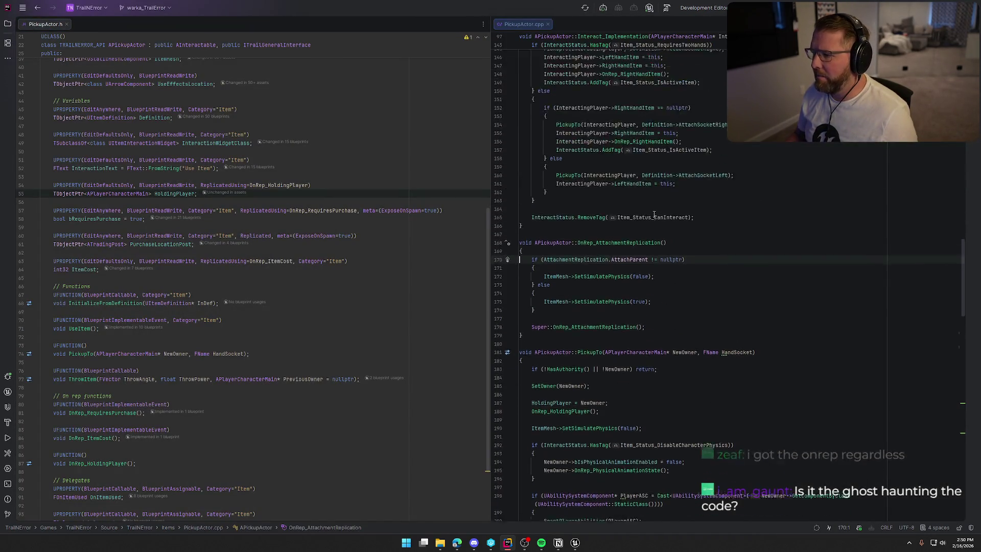
pyautogui.scroll(8, 681, 241)
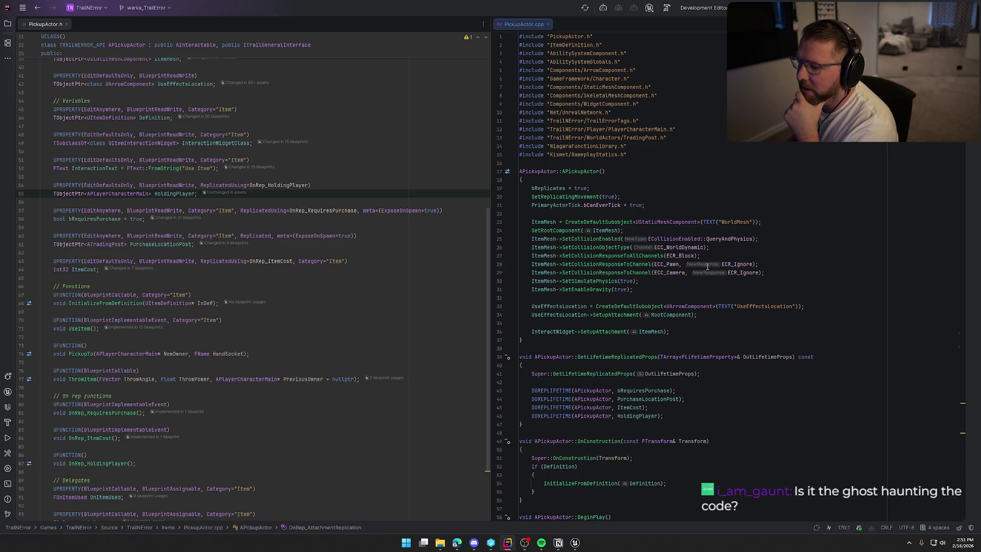
pyautogui.scroll(-2, 708, 266)
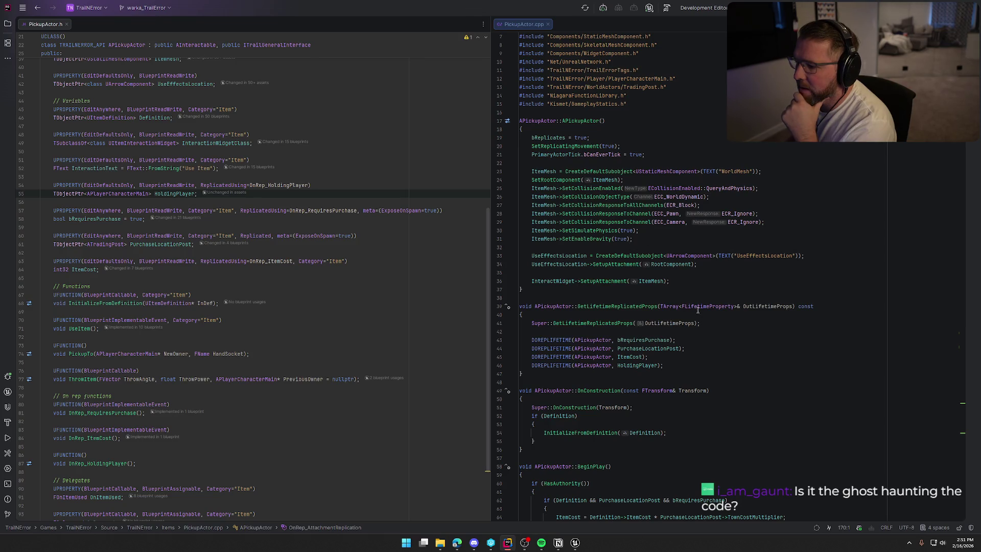
# Scroll down the code and select the word ReplicatedUsing on line 54
pyautogui.moveTo(704, 307)
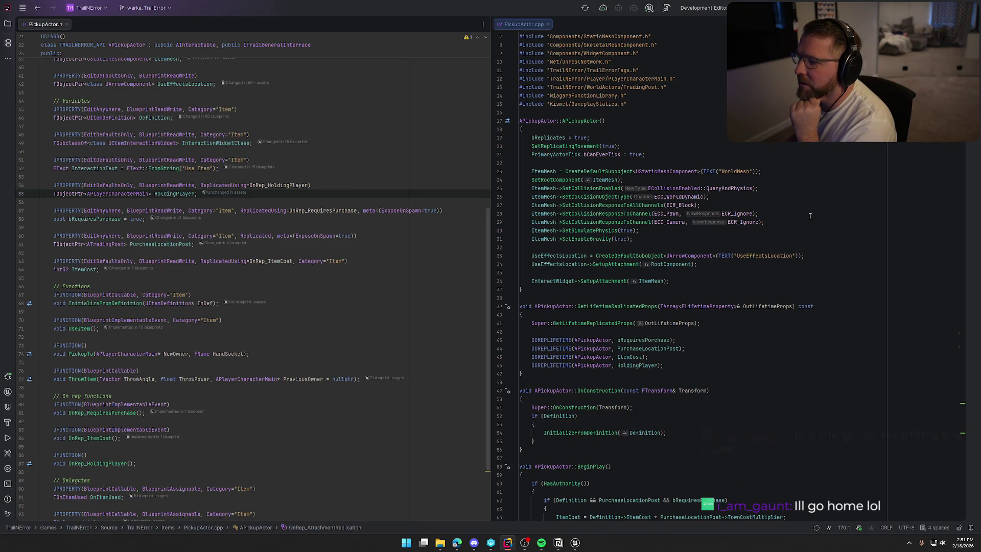
pyautogui.scroll(-1, 814, 215)
pyautogui.scroll(-2, 814, 215)
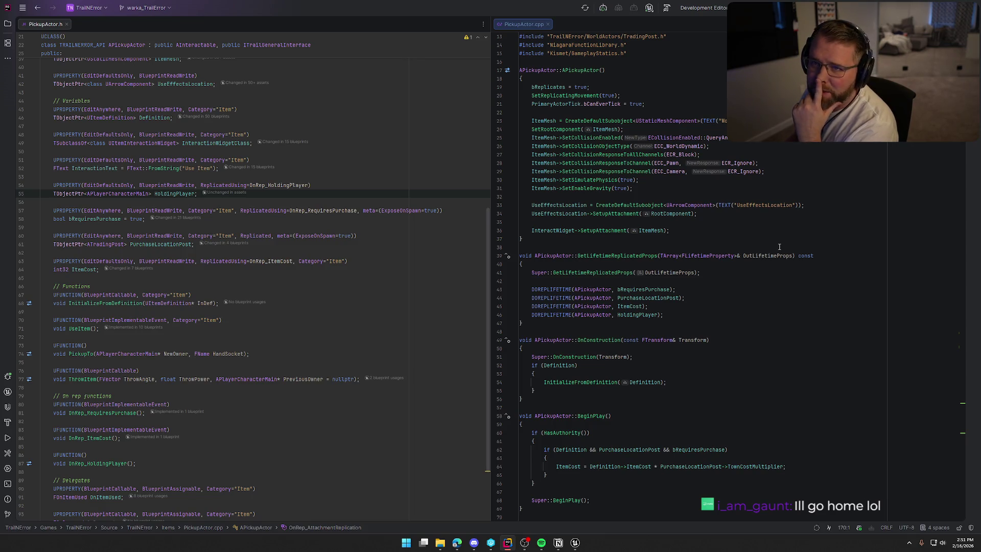
pyautogui.scroll(-2, 780, 247)
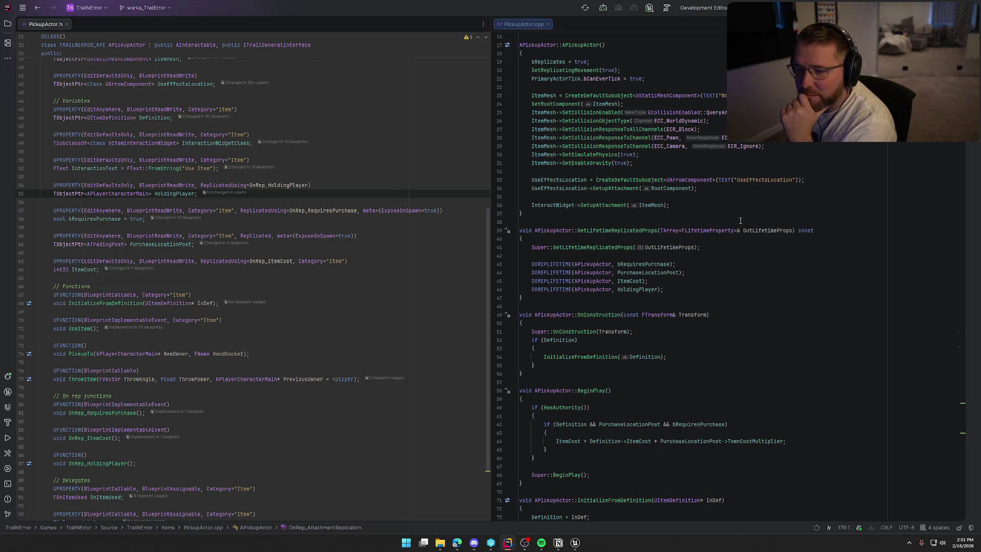
pyautogui.doubleClick(242, 182)
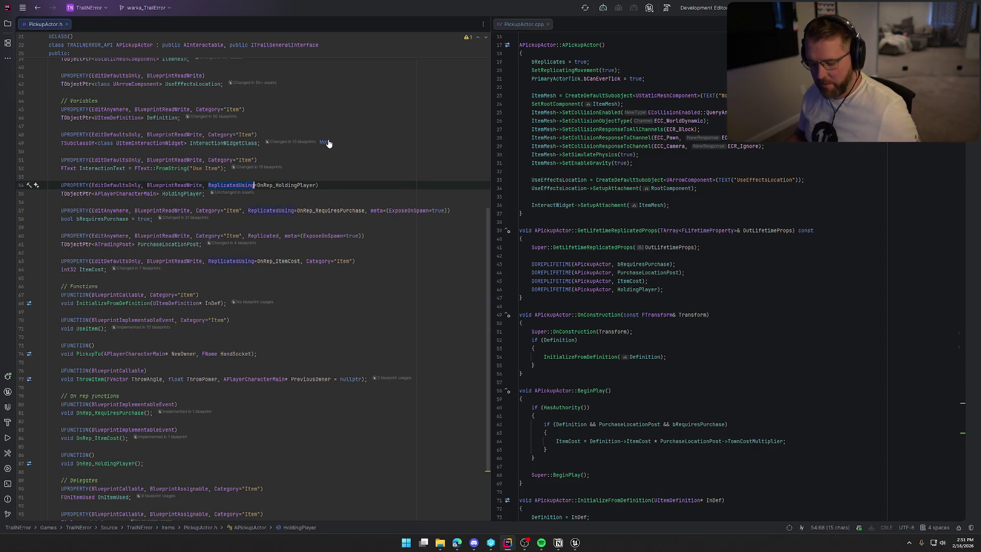
pyautogui.hotkey('ctrl', 'f')
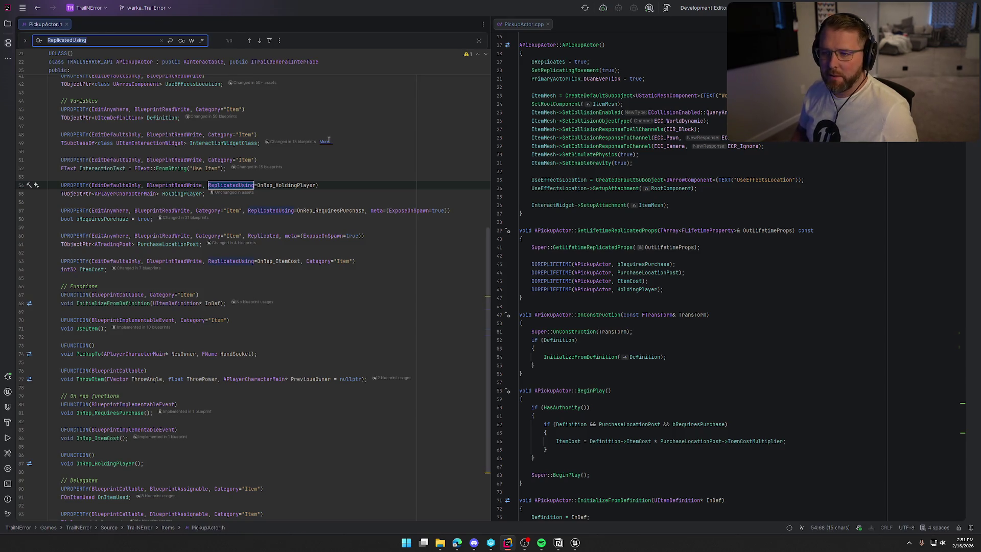
pyautogui.press('End')
pyautogui.press('BackSpace')
pyautogui.press('BackSpace')
pyautogui.press('BackSpace')
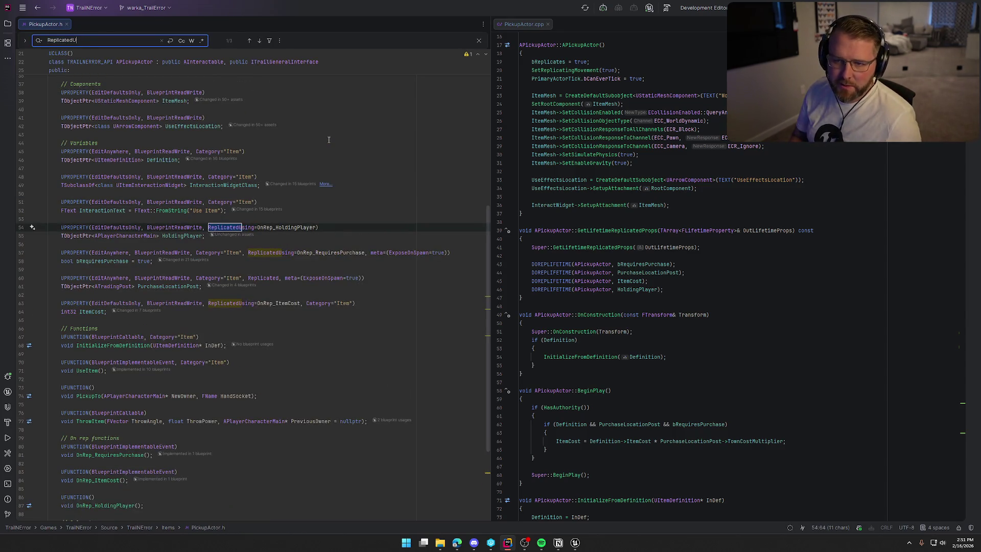
pyautogui.press('Return')
pyautogui.press('Return')
pyautogui.press('Return')
pyautogui.press('Return')
pyautogui.press('Return')
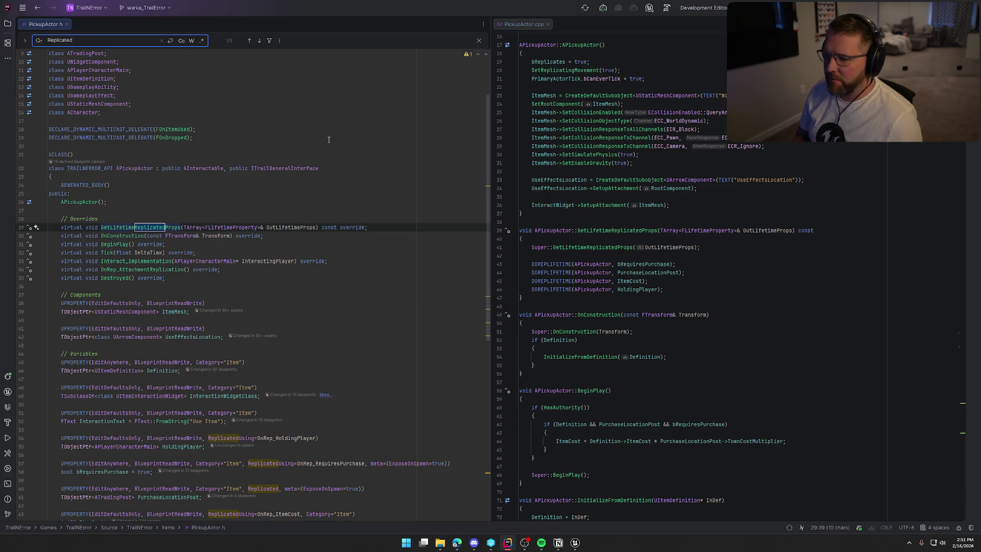
pyautogui.press('Escape')
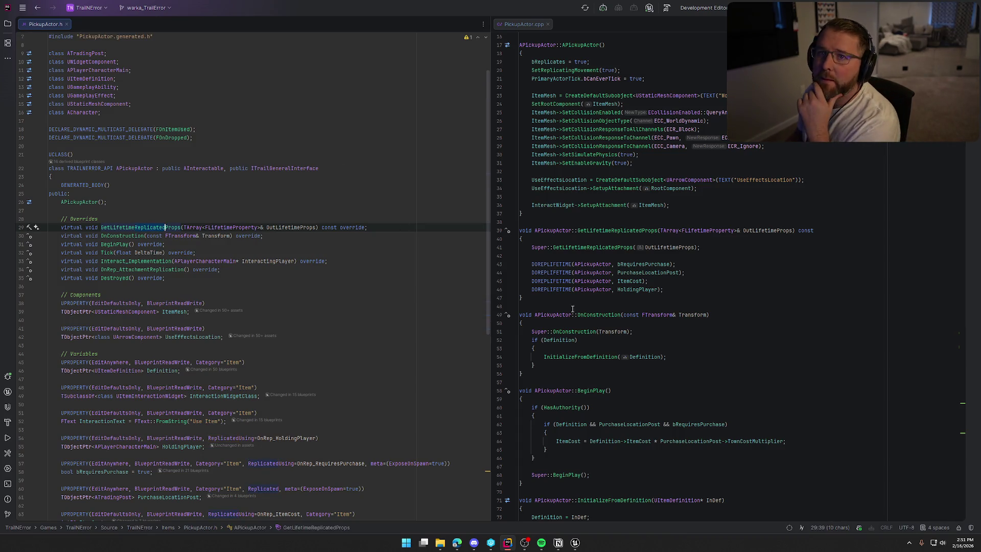
pyautogui.scroll(-4, 753, 353)
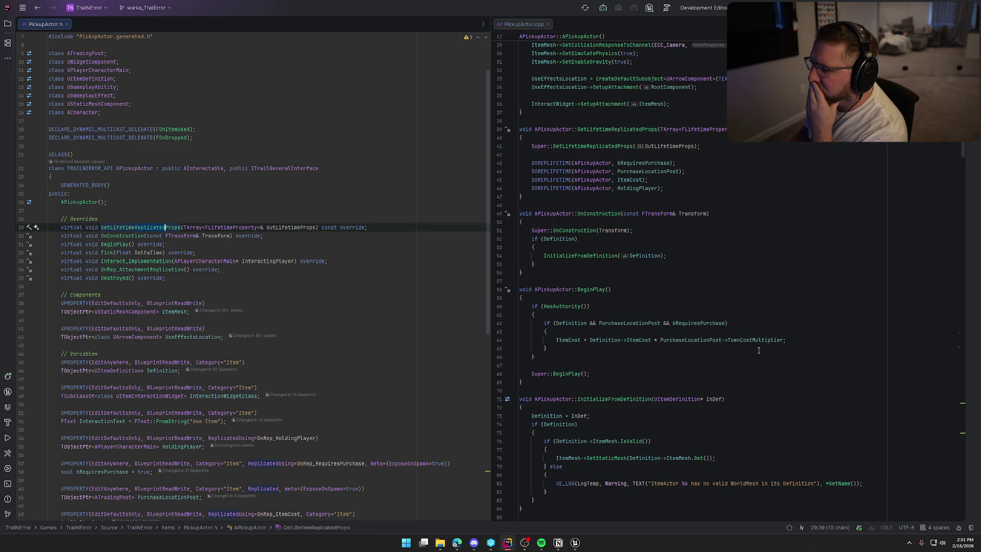
pyautogui.click(583, 256)
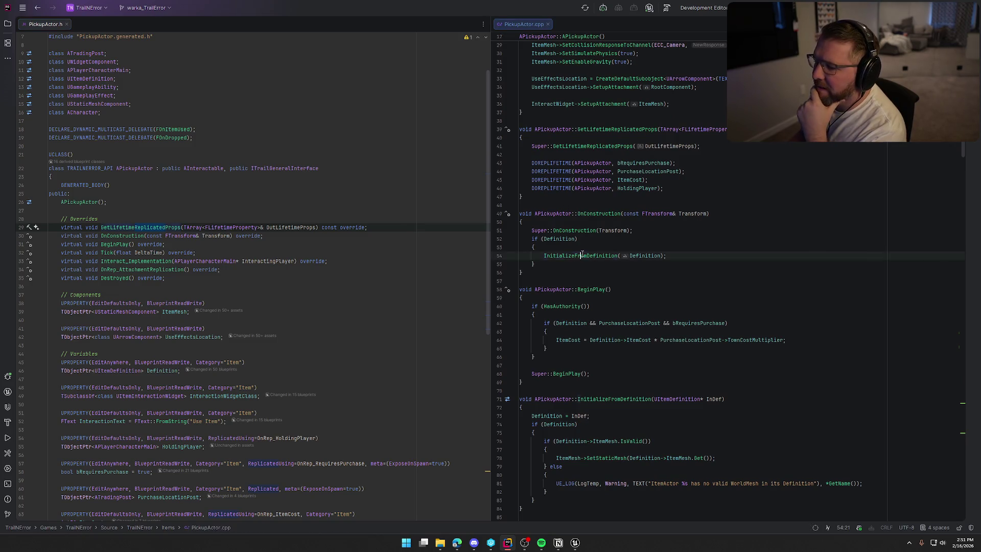
pyautogui.scroll(-4, 760, 330)
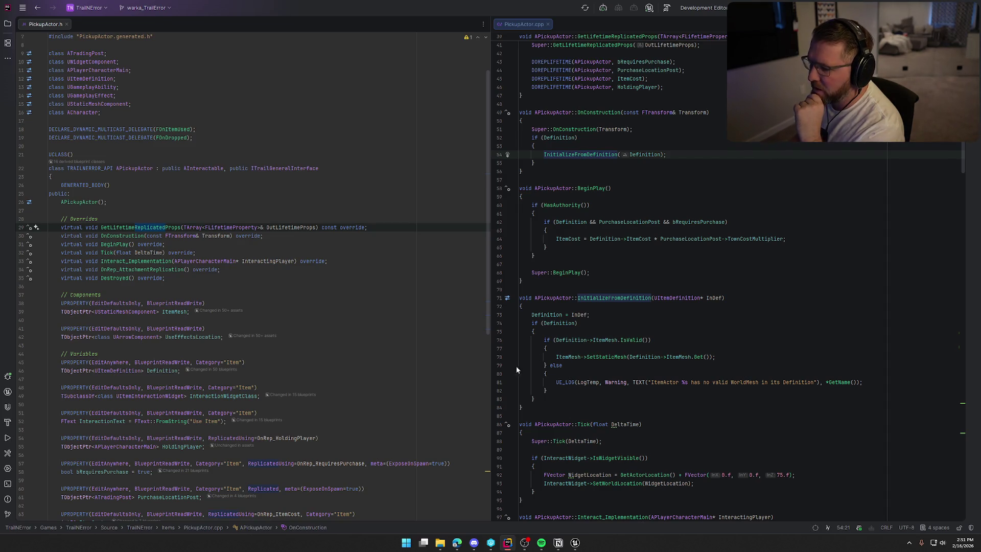
pyautogui.scroll(2, 664, 372)
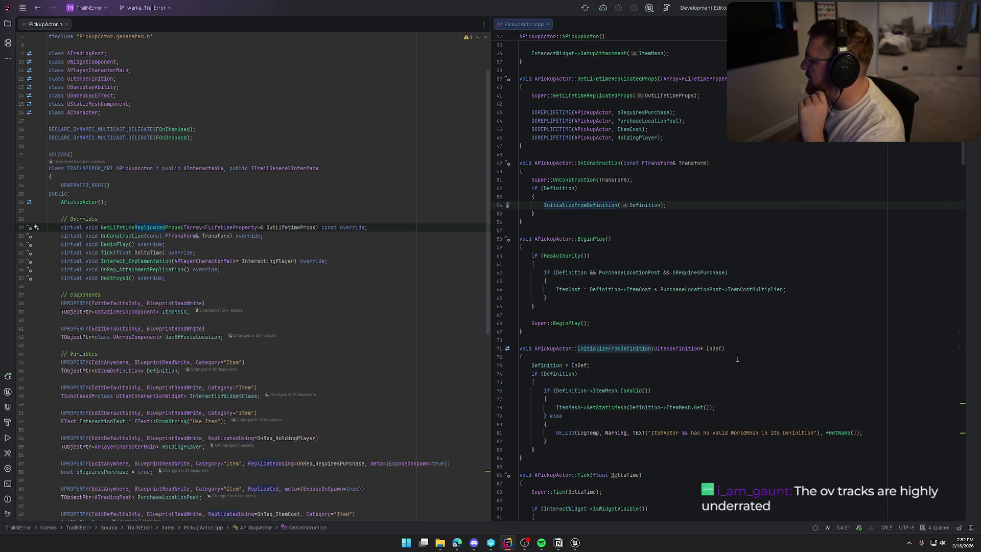
pyautogui.scroll(-6, 742, 363)
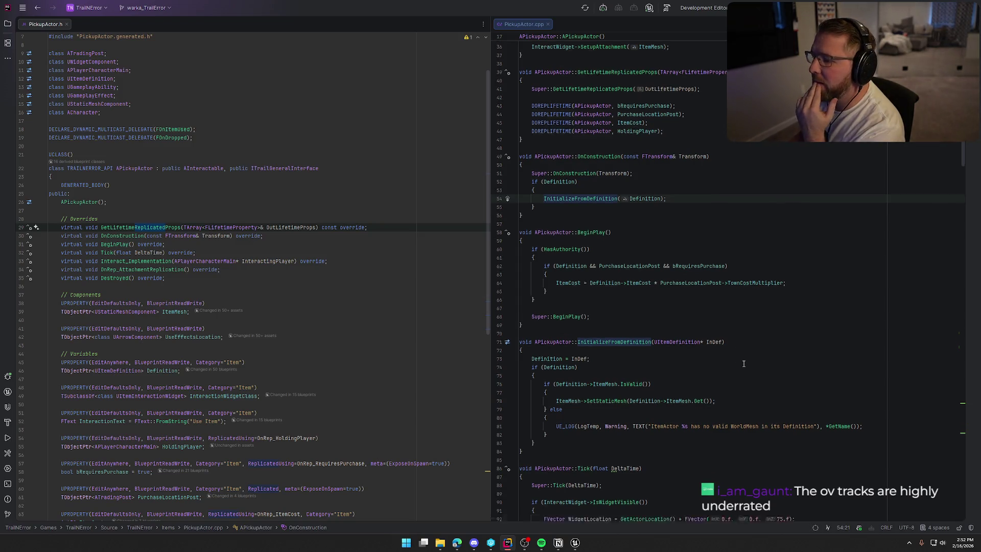
pyautogui.scroll(-7, 743, 363)
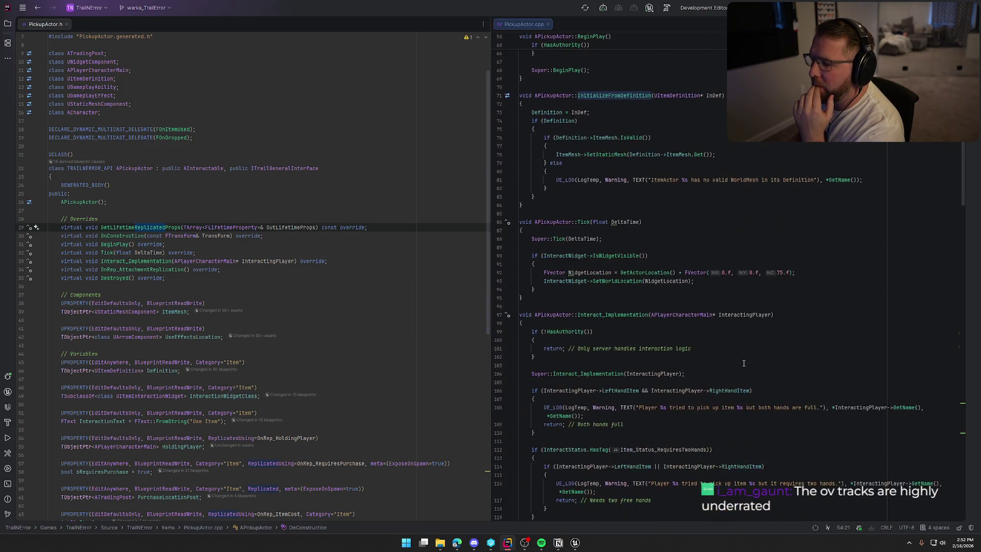
pyautogui.scroll(-6, 744, 363)
pyautogui.scroll(-15, 724, 249)
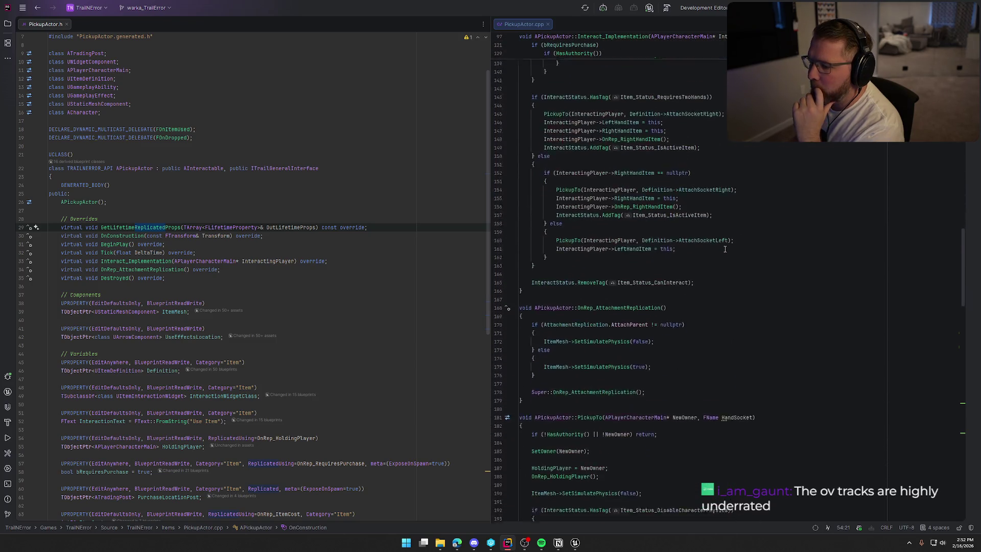
pyautogui.scroll(-9, 725, 248)
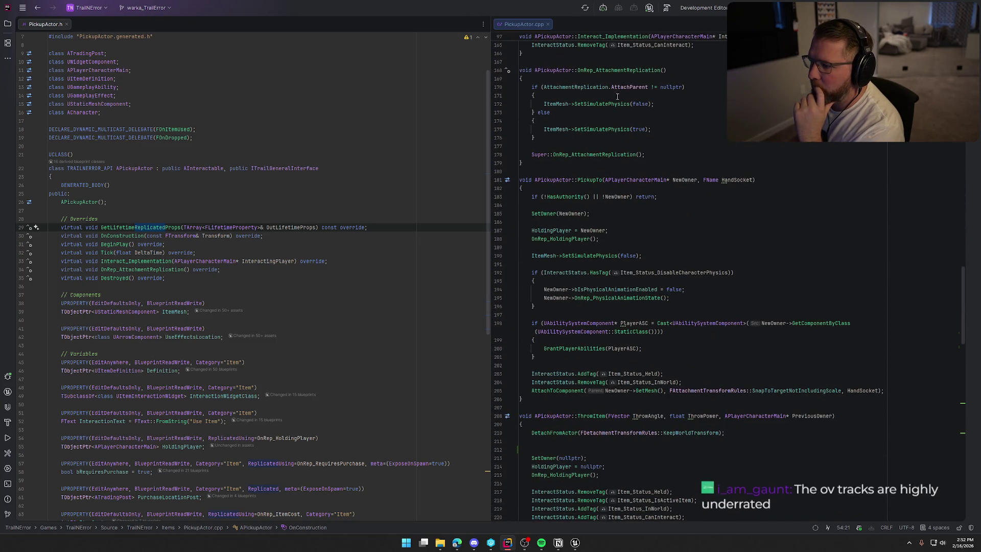
pyautogui.scroll(4, 731, 272)
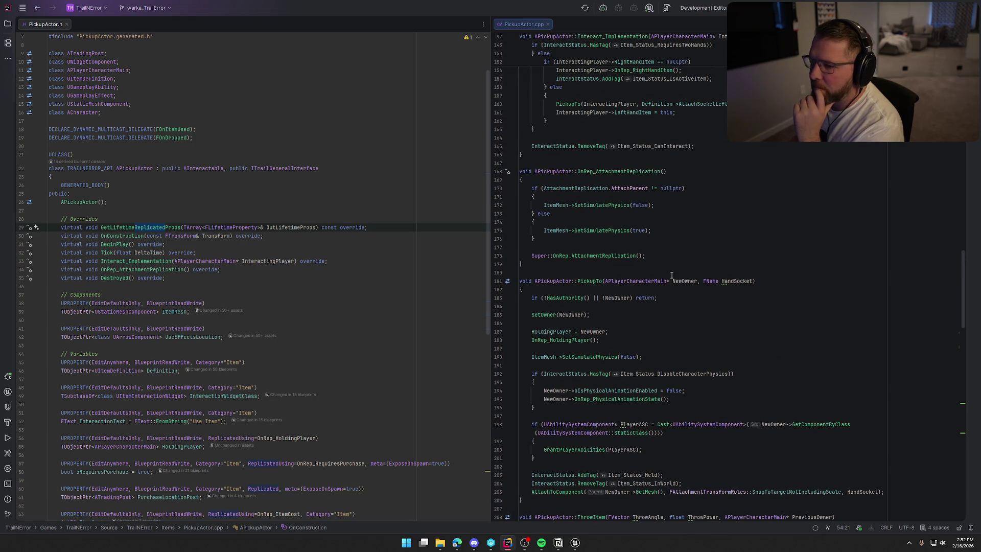
pyautogui.click(632, 272)
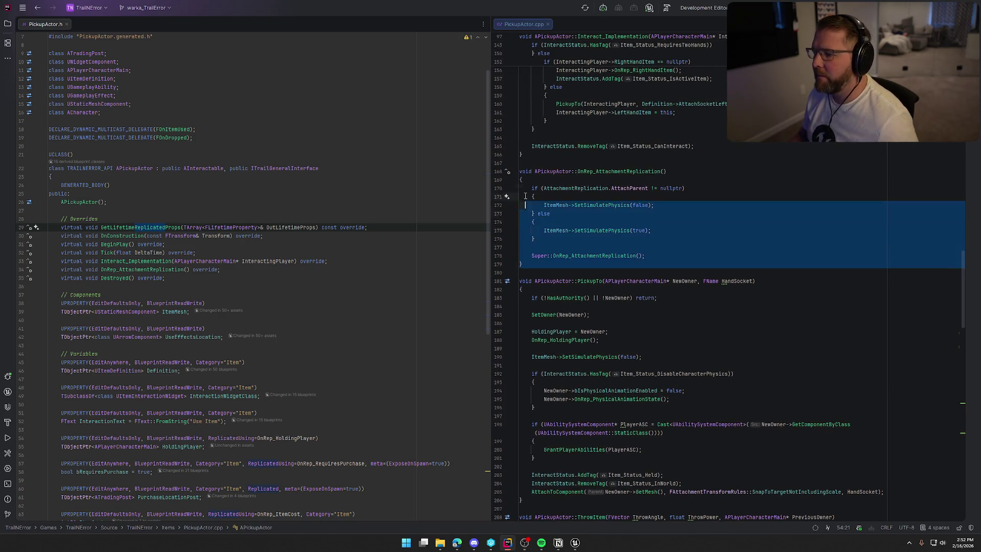
# Cut the OnRep_AttachmentReplication function and paste it after Tick in PickupActor.cpp
pyautogui.hotkey('shift', 'Up')
pyautogui.hotkey('shift', 'Up')
pyautogui.hotkey('shift', 'Up')
pyautogui.hotkey('ctrl', 'c')
pyautogui.press('BackSpace')
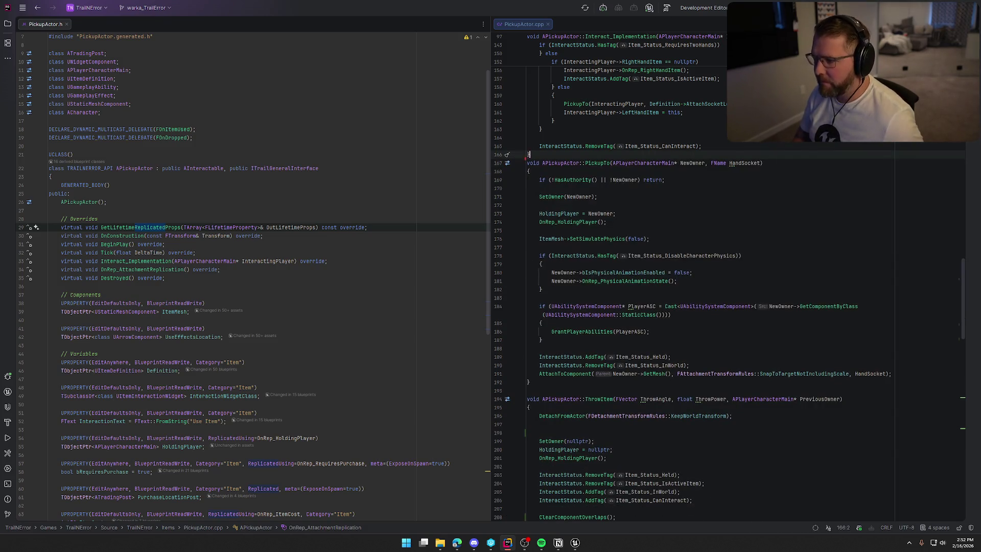
pyautogui.press('BackSpace')
pyautogui.scroll(15, 878, 230)
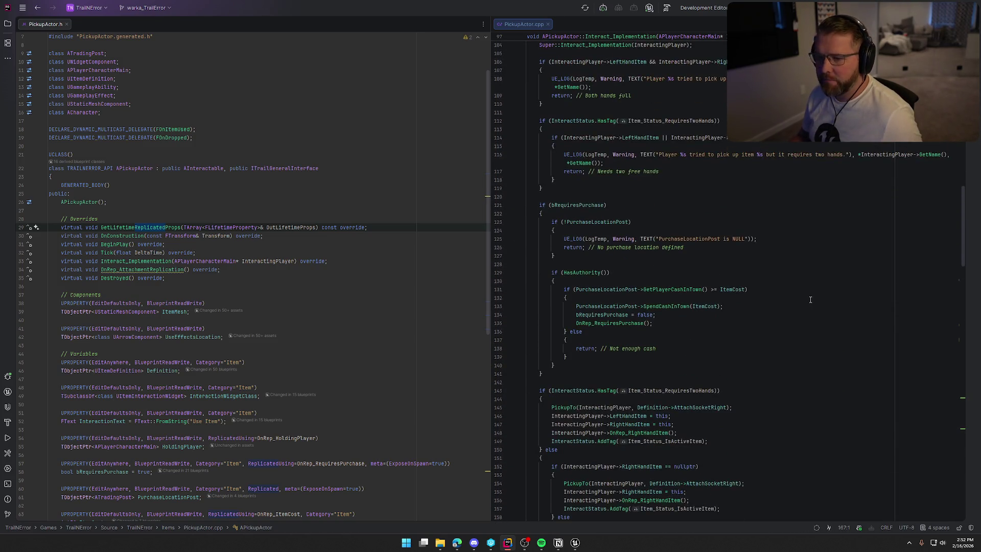
pyautogui.scroll(5, 810, 300)
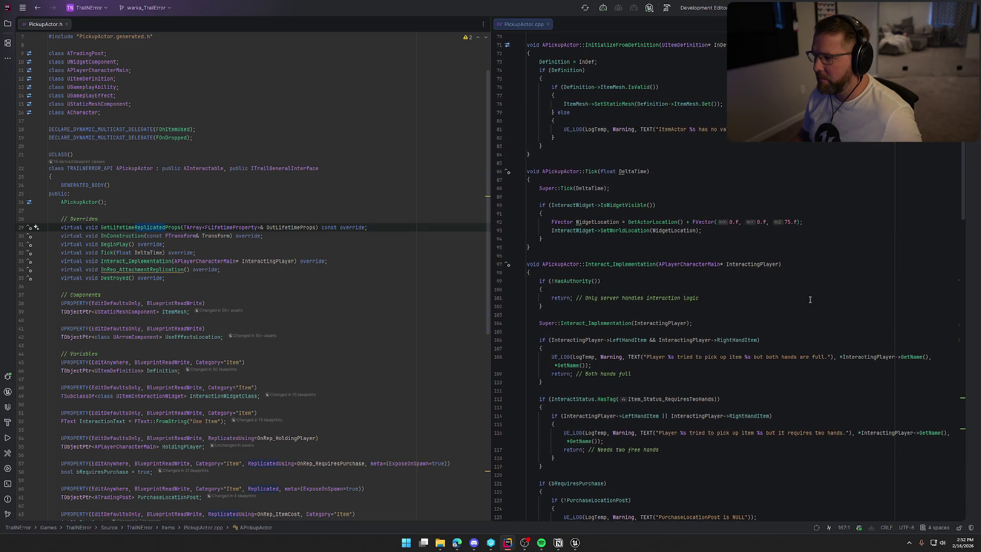
pyautogui.scroll(1, 810, 299)
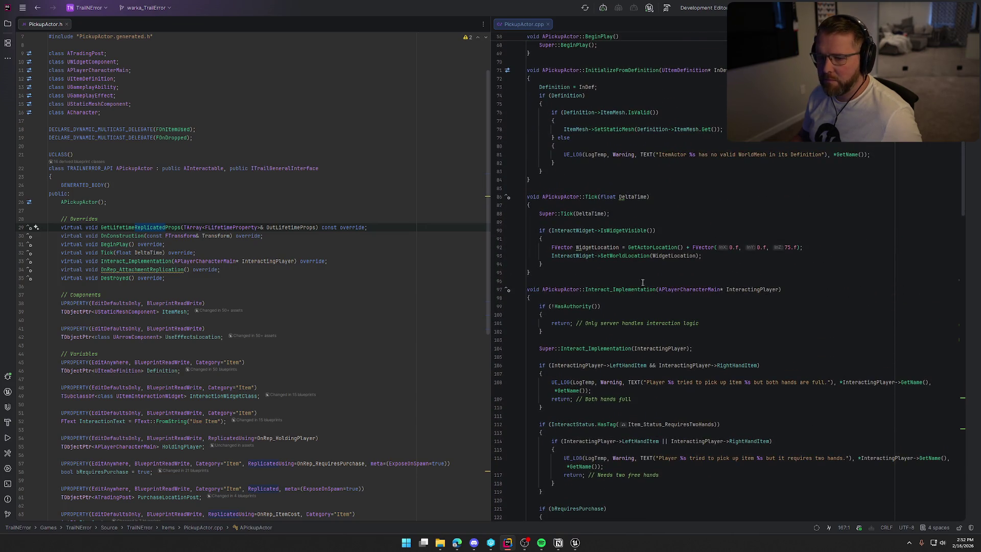
pyautogui.click(549, 270)
pyautogui.press('Return')
pyautogui.press('Return')
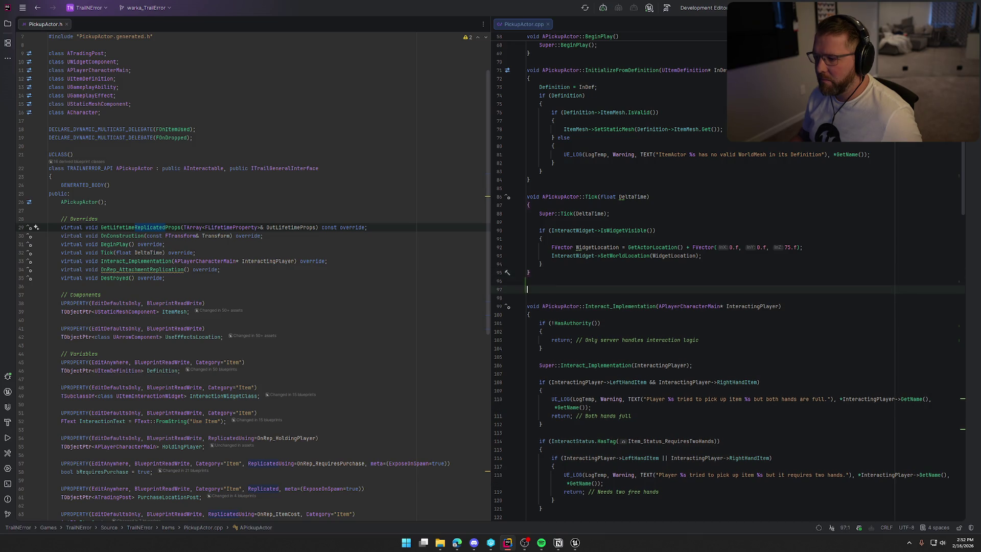
pyautogui.hotkey('ctrl', 'v')
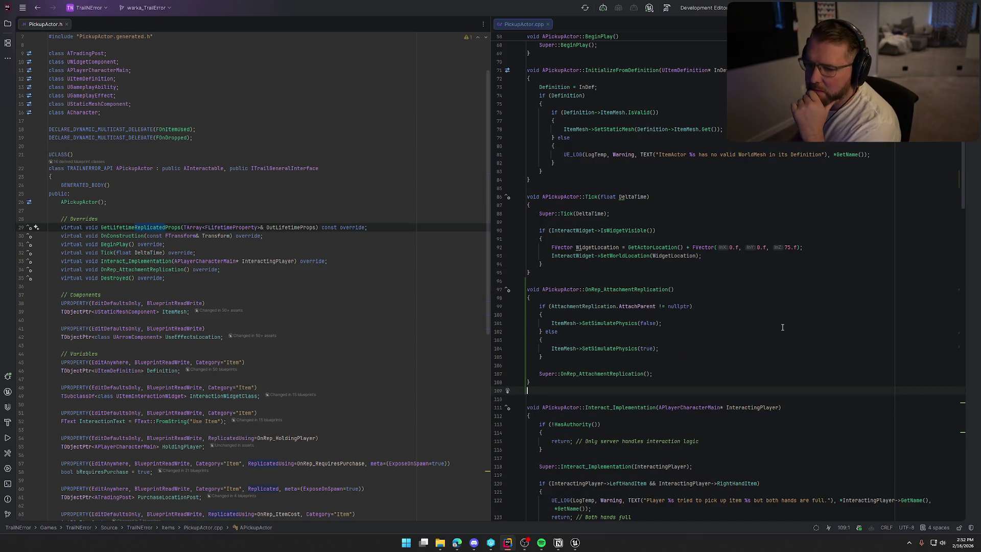
# Move the header's OnRep_AttachmentReplication declaration up after BeginPlay, then cut the pasted function again
pyautogui.click(155, 269)
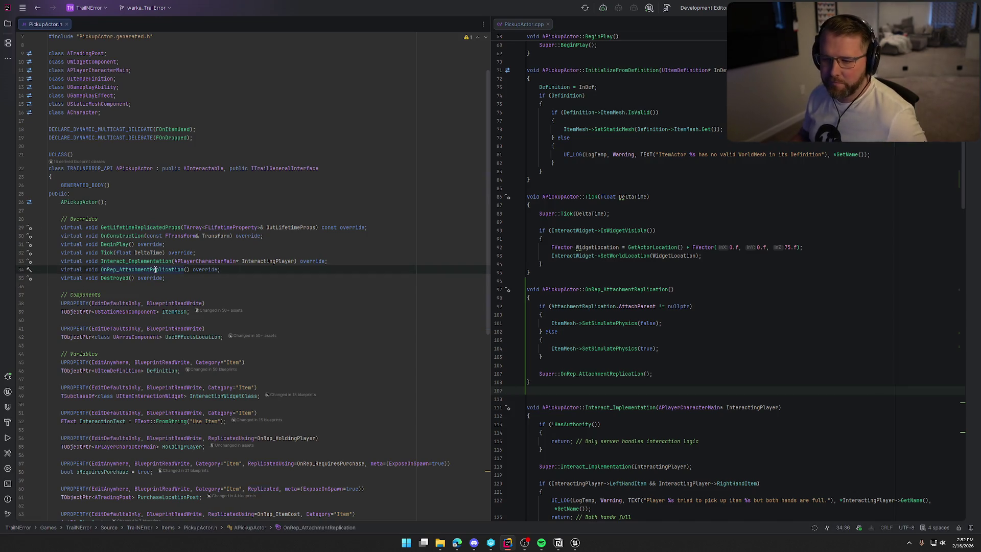
pyautogui.hotkey('ctrl', 'shift', 'Up')
pyautogui.hotkey('ctrl', 'shift', 'Up')
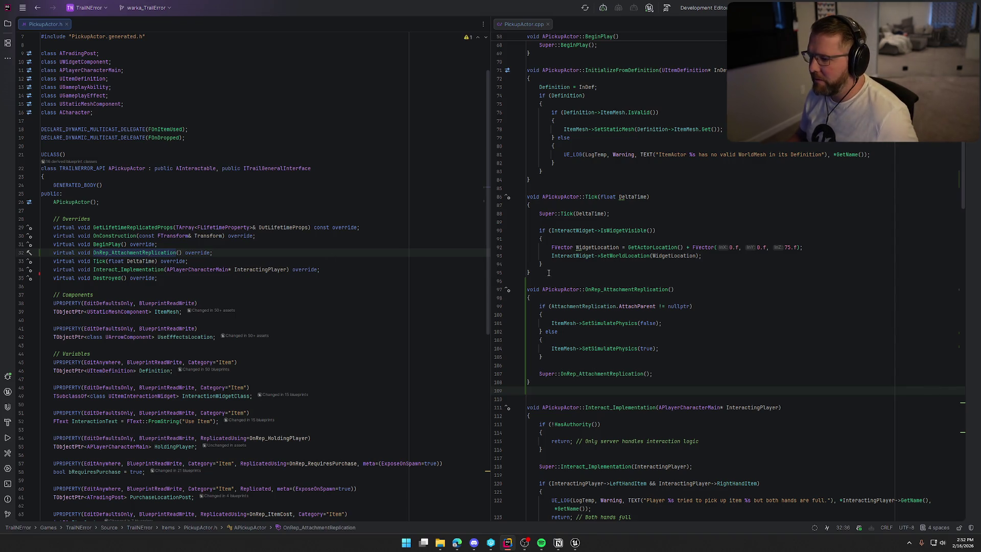
pyautogui.moveTo(549, 273); pyautogui.dragTo(528, 222)
pyautogui.moveTo(554, 390); pyautogui.dragTo(518, 289)
pyautogui.press('BackSpace')
pyautogui.press('BackSpace')
pyautogui.press('BackSpace')
# Paste OnRep_AttachmentReplication just above Tick, then return to bp_MasterPickup in Unreal
pyautogui.click(531, 179)
pyautogui.press('Return')
pyautogui.press('Return')
pyautogui.hotkey('ctrl', 'v')
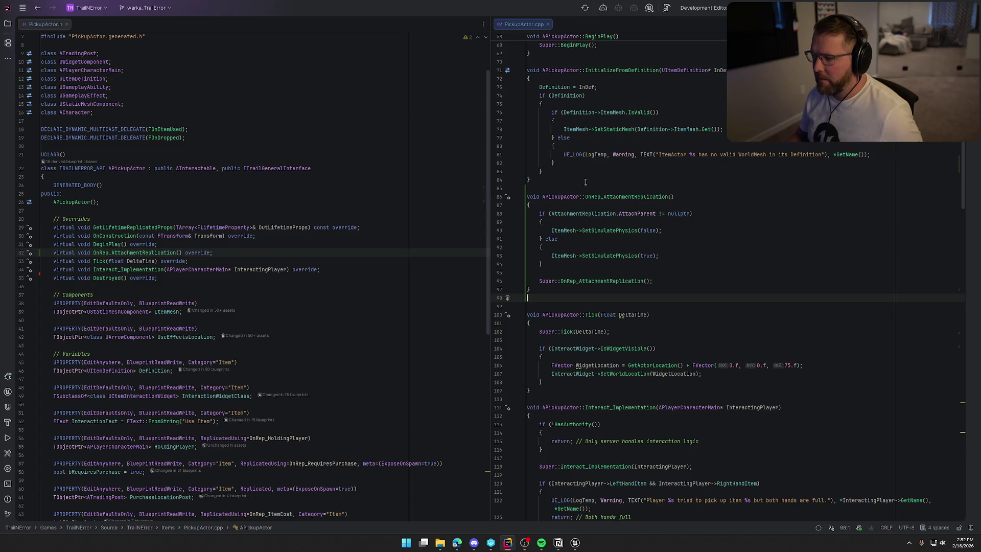
pyautogui.press('BackSpace')
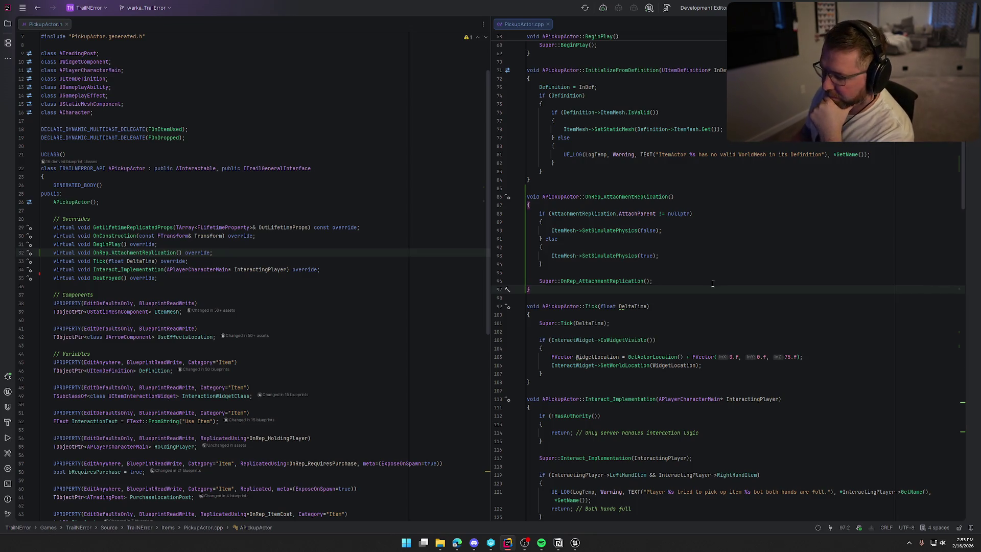
pyautogui.click(575, 543)
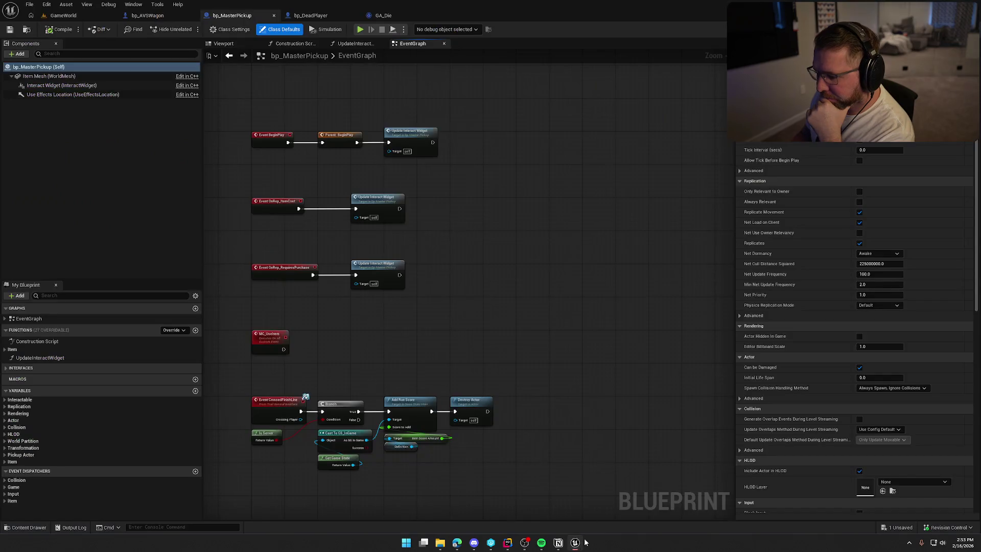